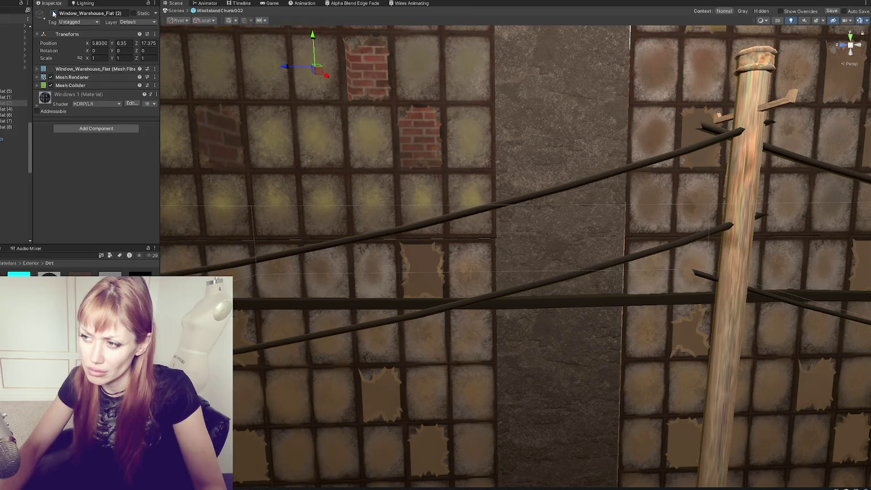
Toggle the window object's visibility and cycle the scene selection back to the lower window panel
left_click(54, 13)
left_click(53, 13)
scroll(16, 130, "down", 3)
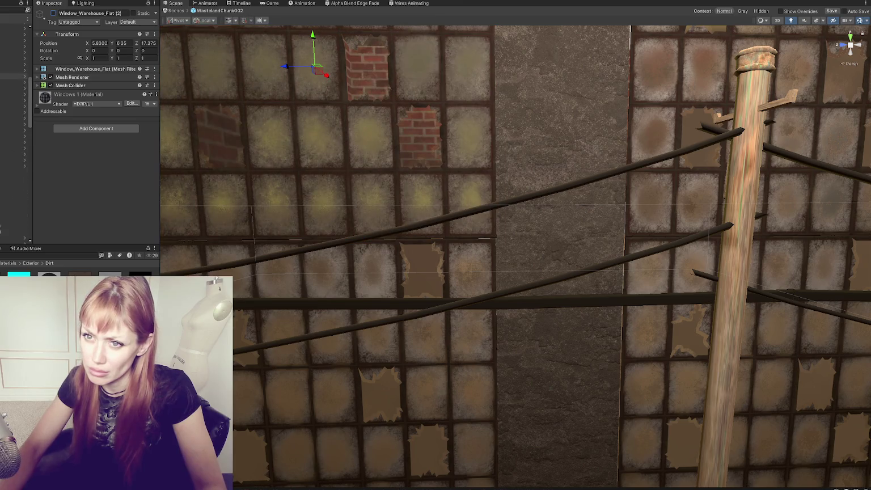
scroll(15, 131, "up", 2)
scroll(16, 130, "down", 3)
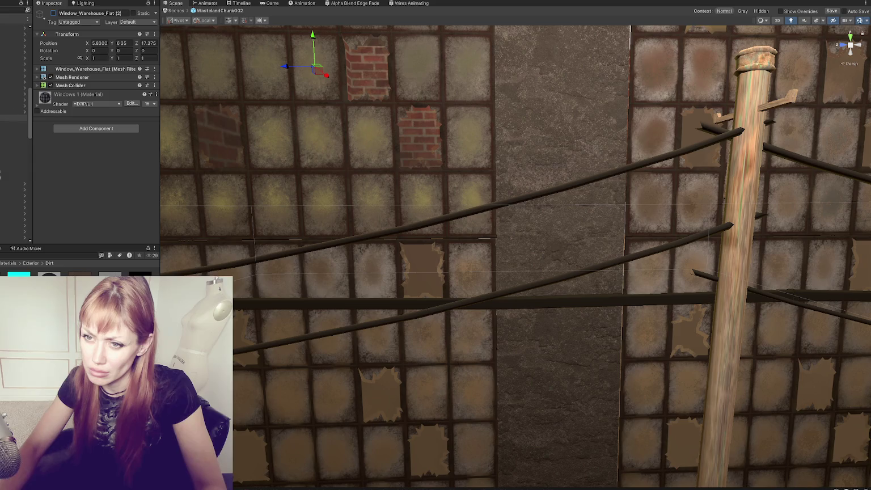
scroll(16, 131, "up", 1)
scroll(16, 131, "down", 4)
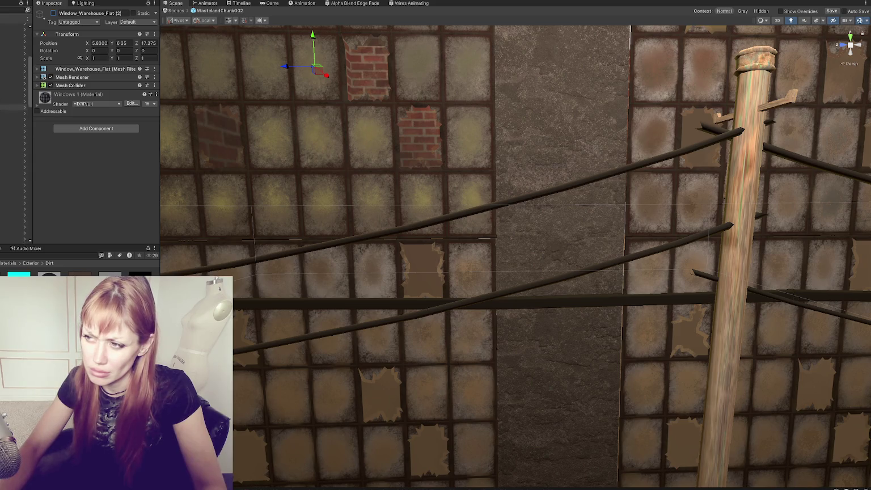
scroll(16, 130, "up", 4)
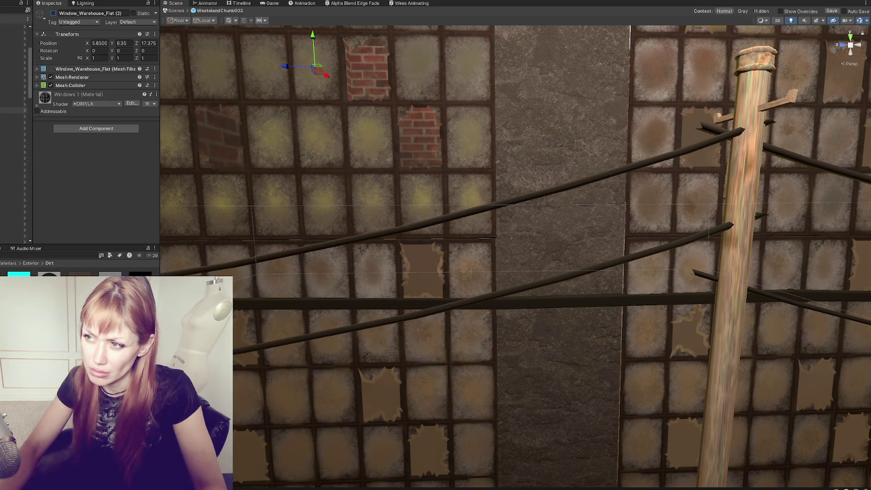
left_click(353, 320)
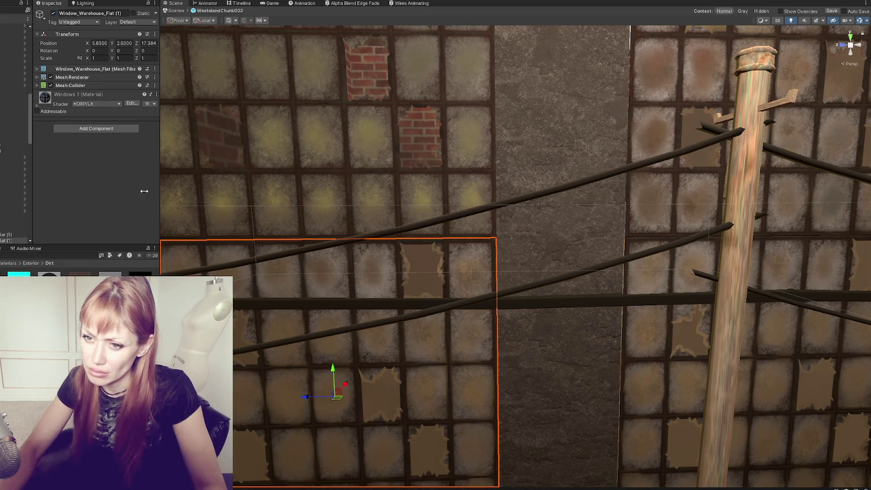
left_click(269, 288)
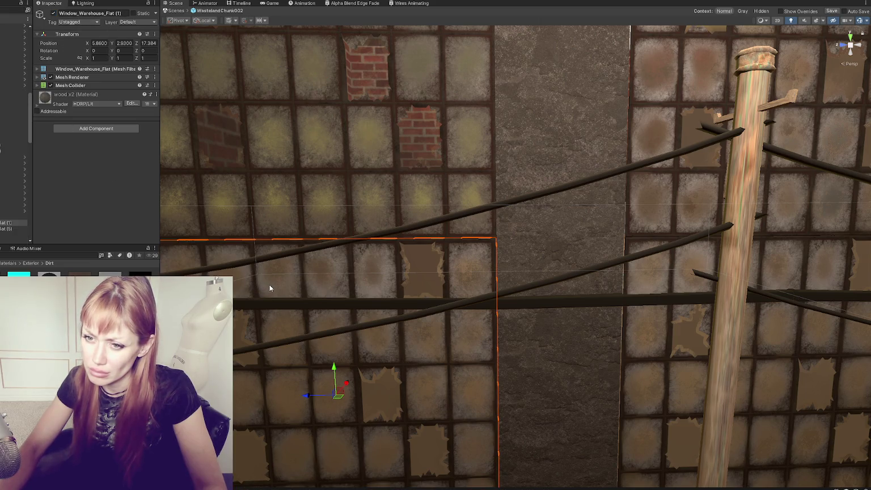
left_click(270, 288)
left_click(269, 289)
left_click(270, 288)
scroll(14, 85, "up", 3)
Check the Windows outter group and the lower-left window panel by hiding and showing them
left_click(14, 88)
left_click(54, 14)
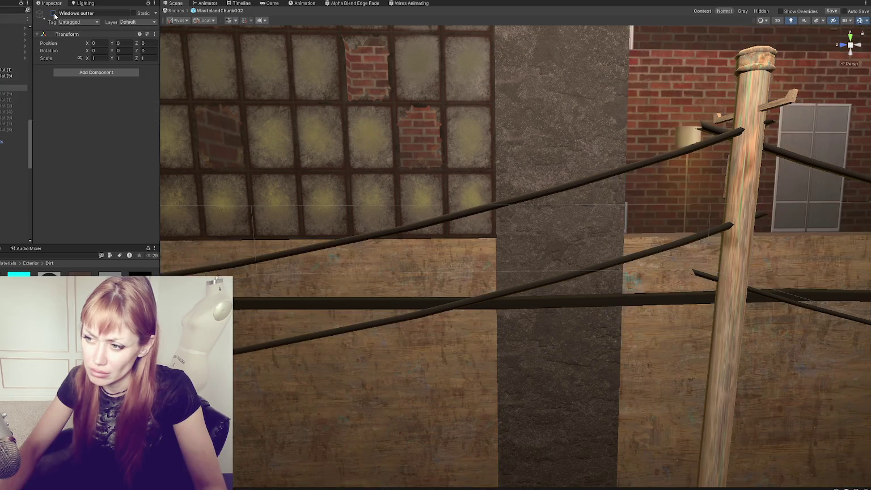
left_click(54, 14)
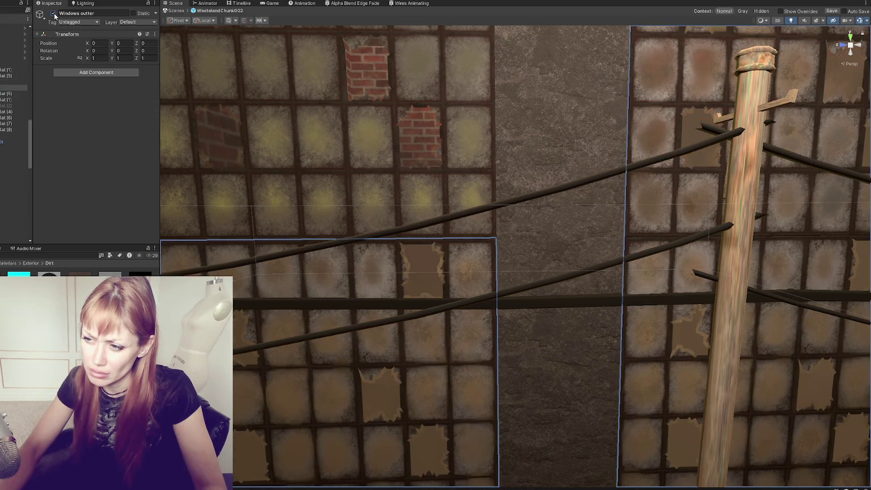
scroll(566, 190, "down", 5)
left_click(439, 268)
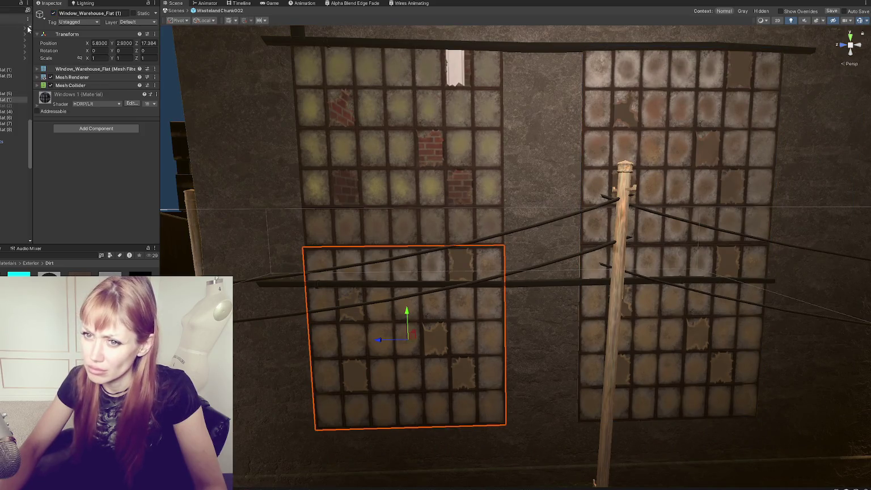
left_click(54, 14)
left_click(53, 13)
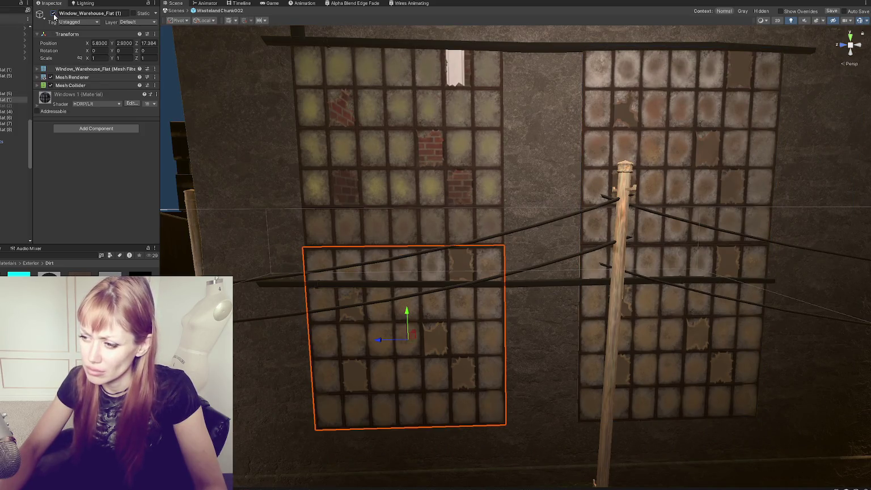
Locate the window material's Base Map, then delete the Windows 1 material
left_click(63, 109)
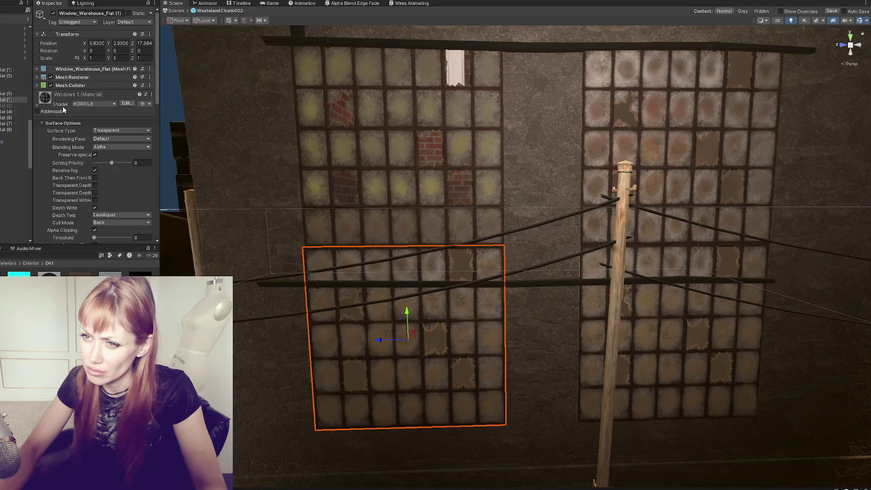
scroll(63, 110, "down", 3)
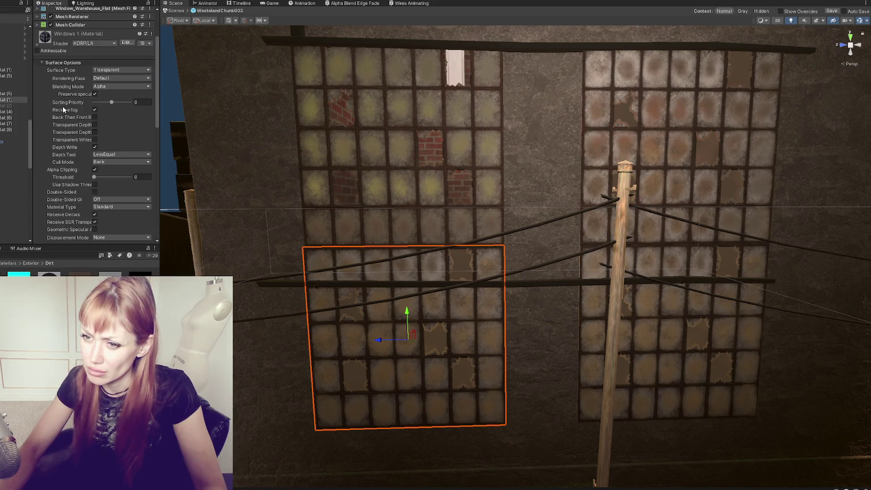
scroll(63, 109, "down", 7)
left_click(50, 114)
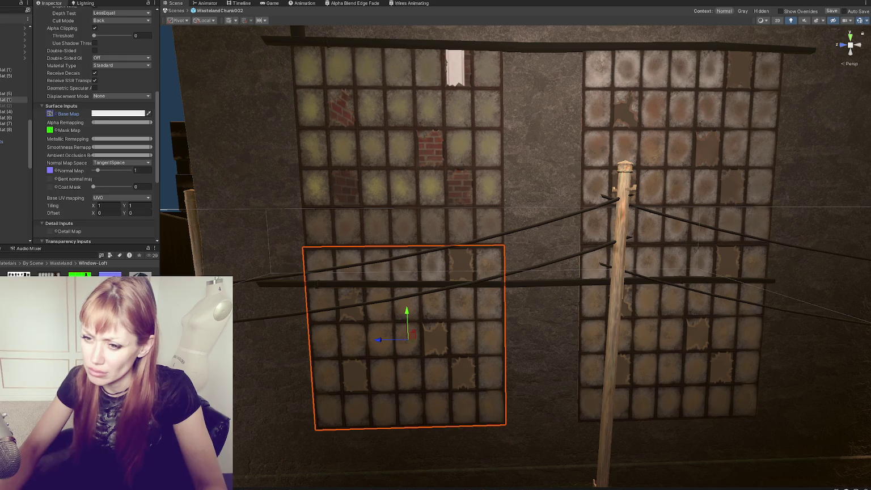
key("Delete")
key("Return")
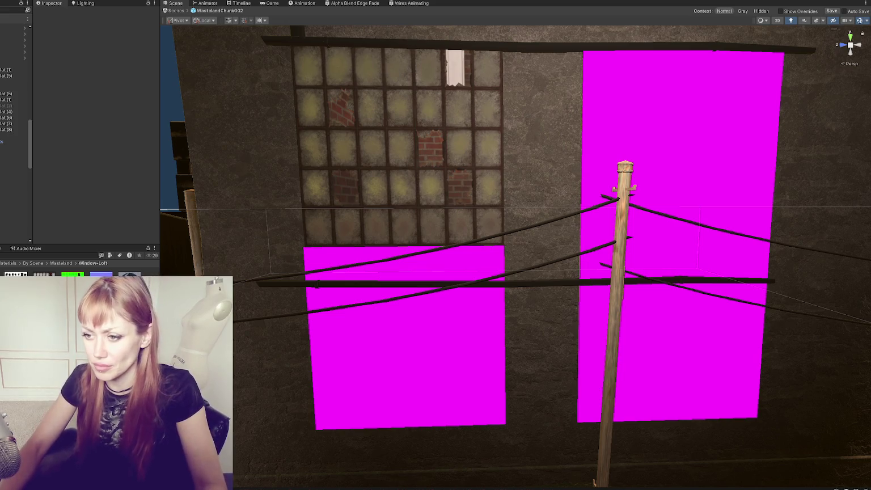
Apply the Windows material to the lower-left, right and remaining magenta window panels
left_click_drag(129, 274, 415, 361)
left_click(414, 360)
mouse_move(129, 274)
left_mouse_down()
mouse_move(647, 181)
mouse_move(638, 339)
left_mouse_up()
double_click(6, 93)
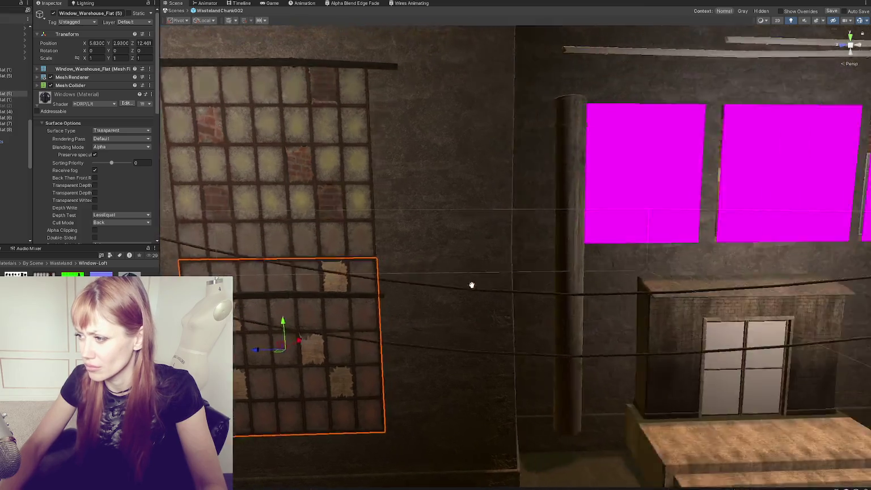
mouse_move(132, 274)
left_mouse_down()
mouse_move(271, 210)
mouse_move(444, 230)
left_mouse_up()
mouse_move(130, 275)
left_mouse_down()
mouse_move(607, 200)
mouse_move(457, 273)
mouse_move(690, 447)
mouse_move(631, 168)
mouse_move(747, 74)
mouse_move(271, 72)
mouse_move(459, 146)
mouse_move(416, 156)
mouse_move(564, 151)
mouse_move(577, 142)
mouse_move(530, 115)
mouse_move(449, 159)
mouse_move(459, 142)
mouse_move(618, 140)
mouse_move(568, 165)
mouse_move(447, 178)
mouse_move(403, 218)
mouse_move(269, 293)
mouse_move(325, 273)
left_mouse_up()
left_click(607, 201)
key("f")
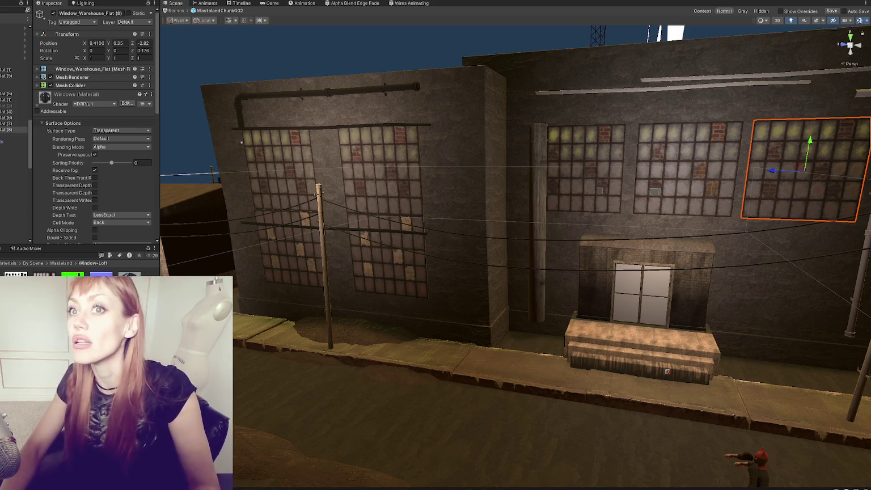
scroll(515, 263, "down", 3)
Select Chimney1 and slide it sideways along X toward the doorway
scroll(529, 244, "up", 3)
mouse_move(410, 221)
left_mouse_down()
mouse_move(488, 197)
mouse_move(307, 207)
left_mouse_up()
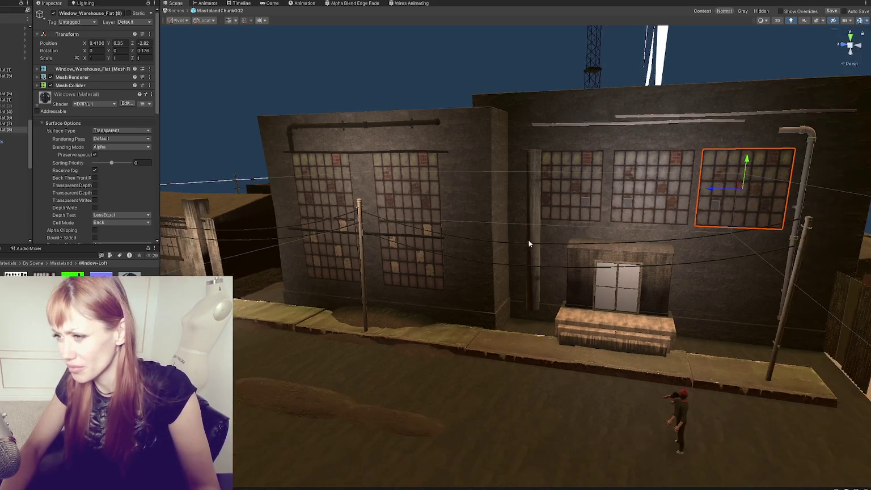
left_click(428, 208)
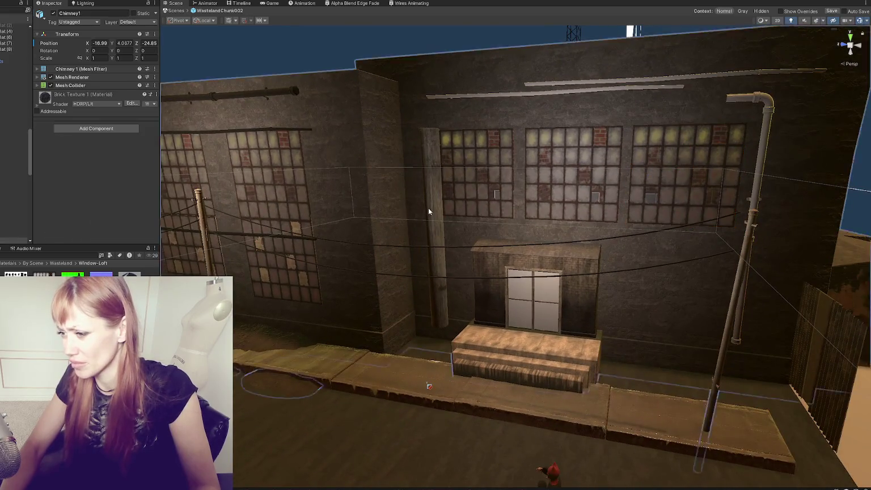
left_click_drag(409, 233, 151, 215)
key("f")
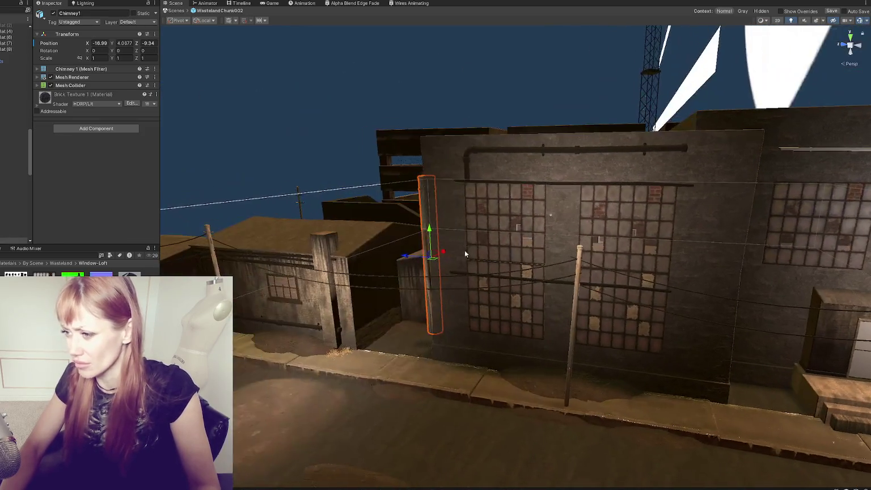
Scale Chimney1 up to about 1.62 and set it against the wall at X -17.12, Z -23.77
mouse_move(430, 238)
left_mouse_down()
mouse_move(425, 259)
mouse_move(448, 266)
mouse_move(381, 274)
mouse_move(761, 331)
left_mouse_up()
key("w")
key("f")
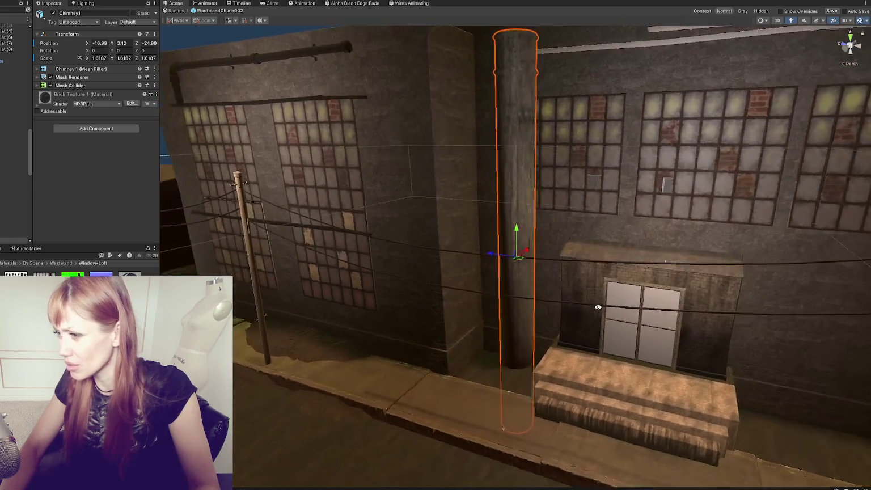
mouse_move(518, 258)
left_mouse_down()
mouse_move(499, 246)
mouse_move(502, 198)
mouse_move(458, 221)
left_mouse_up()
scroll(502, 198, "down", 5)
left_click_drag(531, 227, 501, 210)
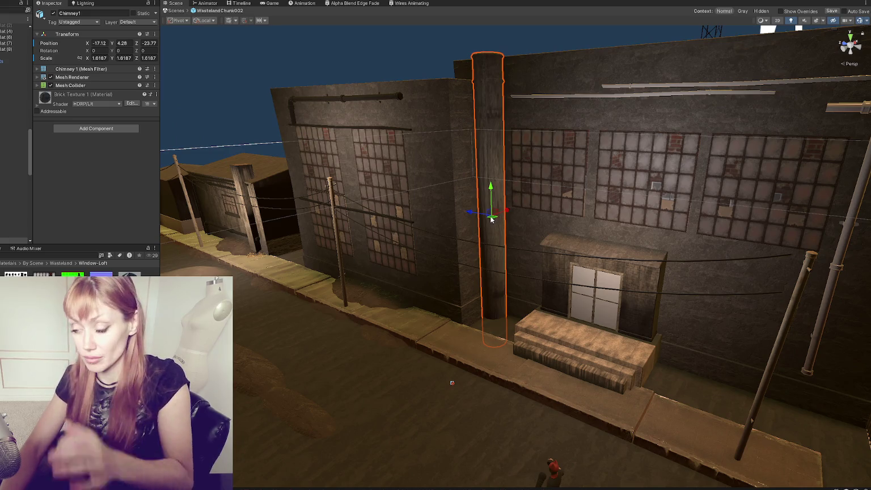
scroll(388, 356, "down", 3)
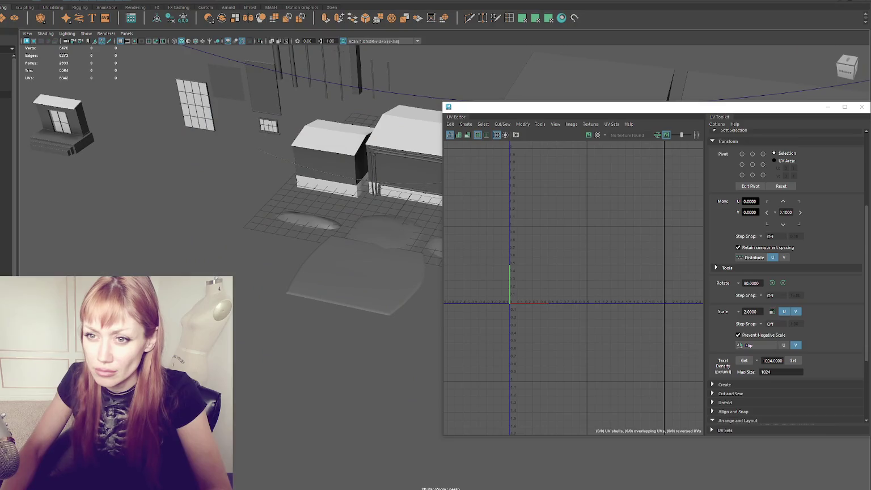
key("ctrl+shift+a")
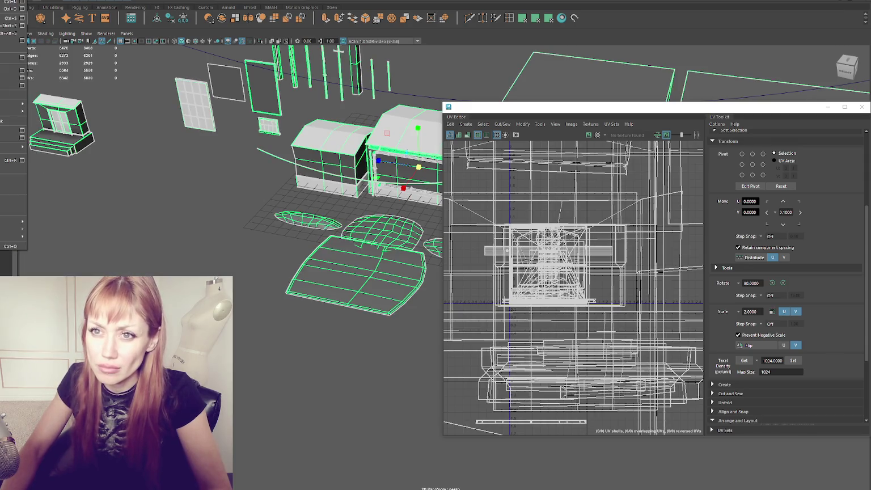
Close the FBX export options after overwriting the building parts file and return to Unity
key("Escape")
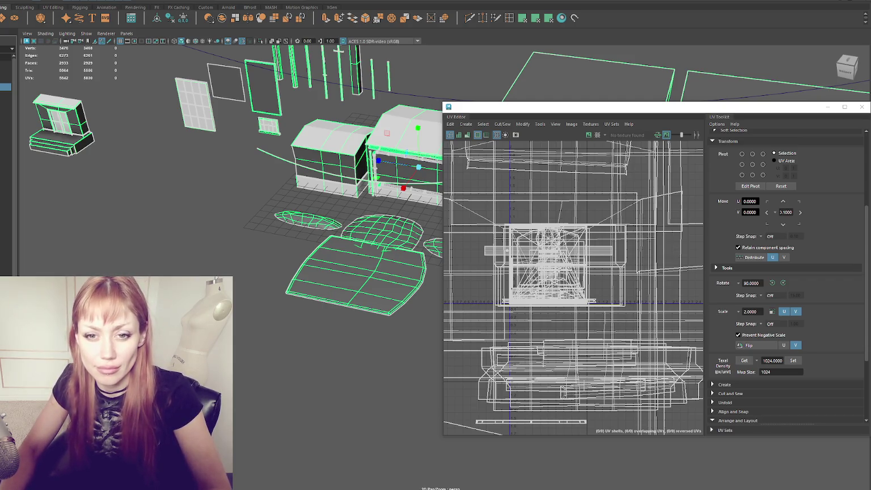
key("alt+Tab")
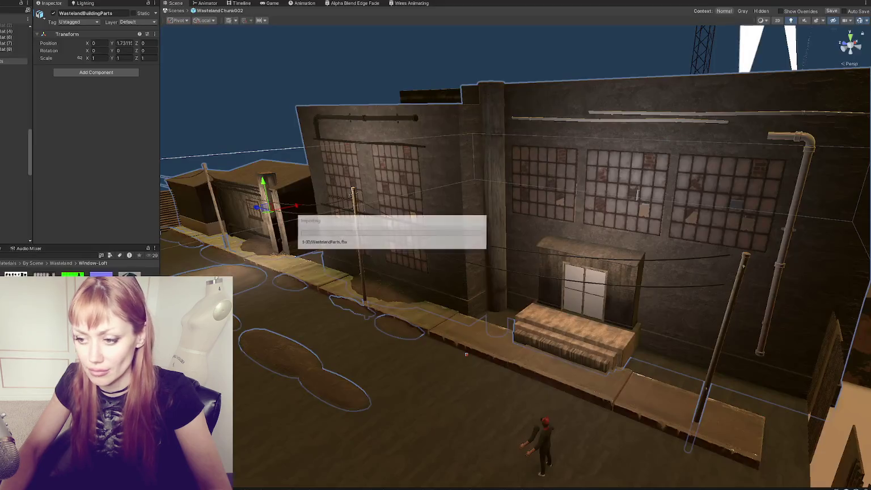
Move Road_Piece_1 down into the alley street to X -8.98, Y -2.44
scroll(342, 375, "up", 5)
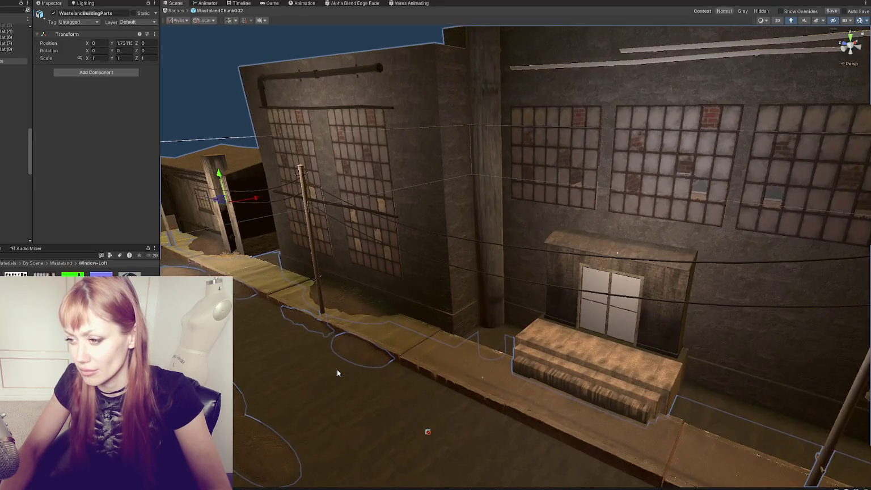
mouse_move(337, 368)
left_mouse_down()
mouse_move(447, 313)
mouse_move(452, 290)
left_mouse_up()
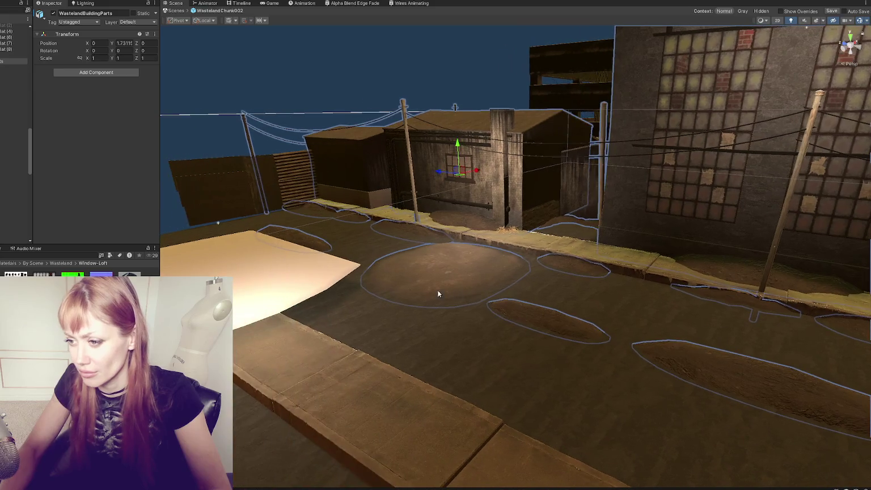
left_click(326, 243)
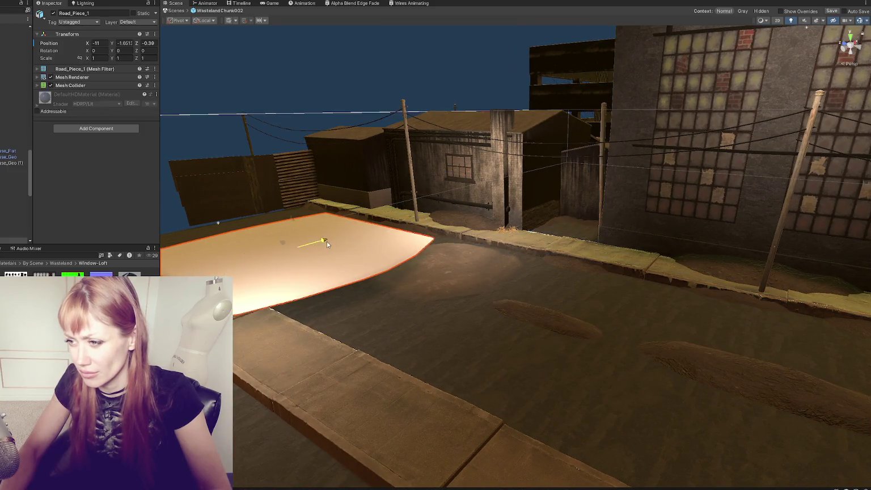
left_click_drag(327, 242, 357, 237)
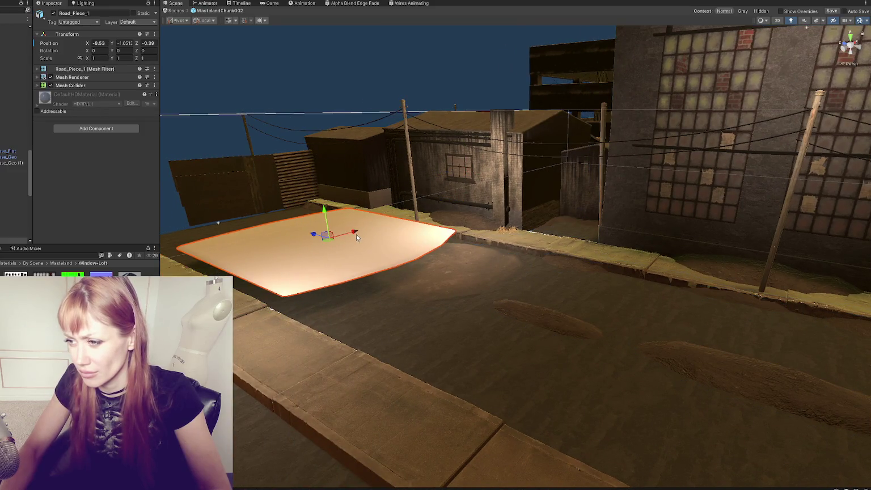
mouse_move(326, 210)
left_mouse_down()
mouse_move(324, 242)
mouse_move(423, 227)
left_mouse_up()
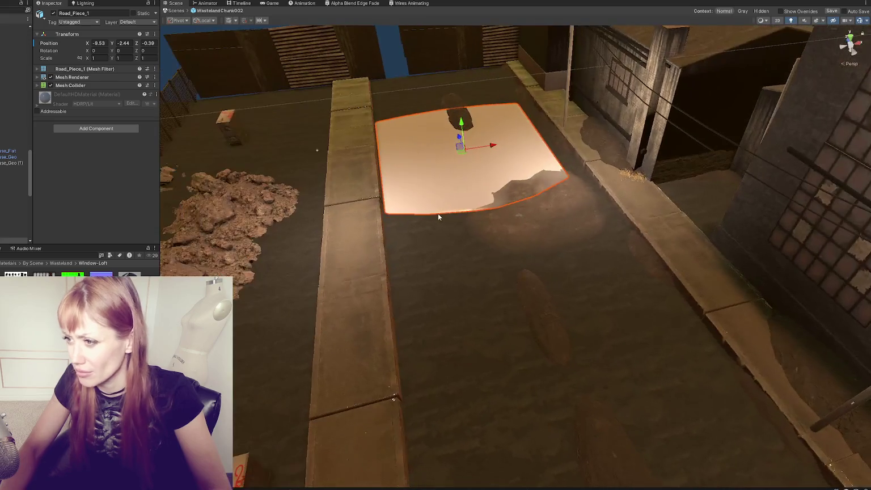
left_click_drag(494, 149, 504, 145)
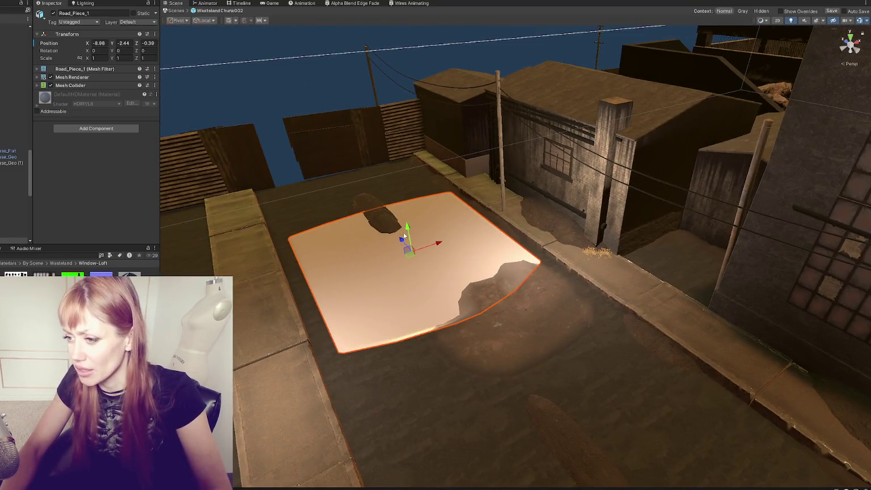
Select Road_Piece_1 and scale it uniformly up to 1.1679
left_click(409, 224)
left_click(411, 233)
left_click(411, 240)
left_click(412, 237)
left_click(400, 282)
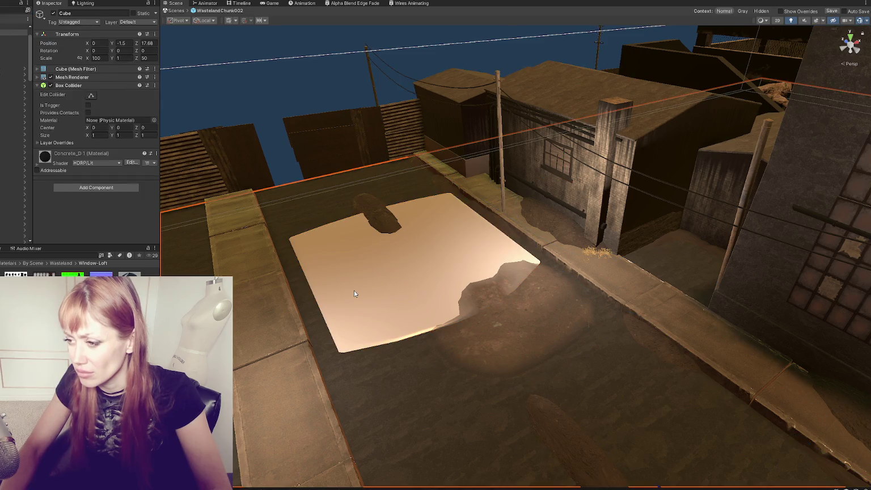
left_click(366, 279)
left_click(372, 273)
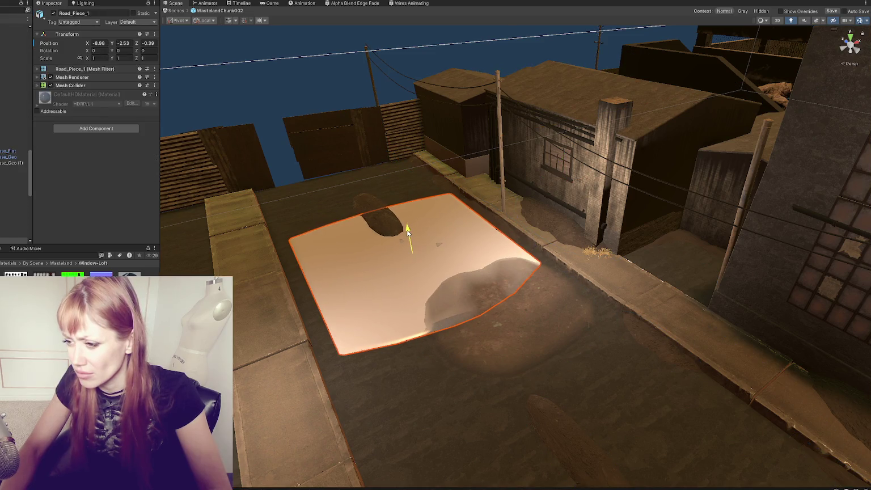
key("r")
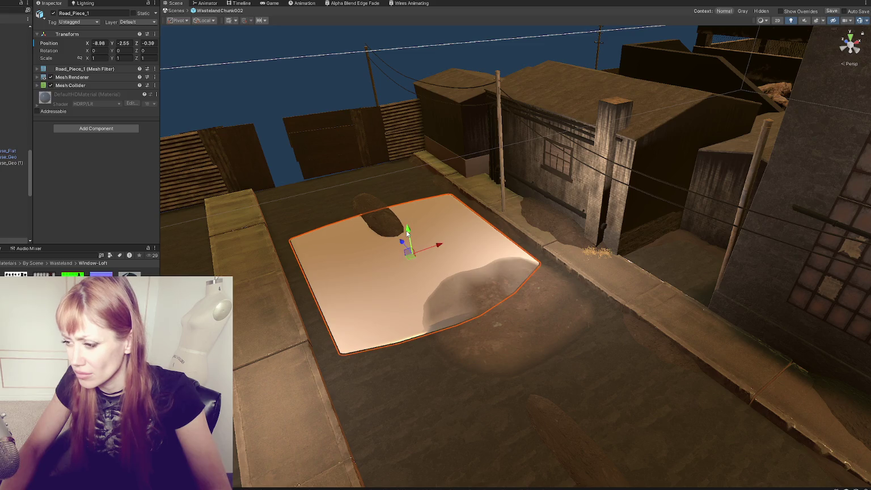
left_click_drag(412, 253, 417, 254)
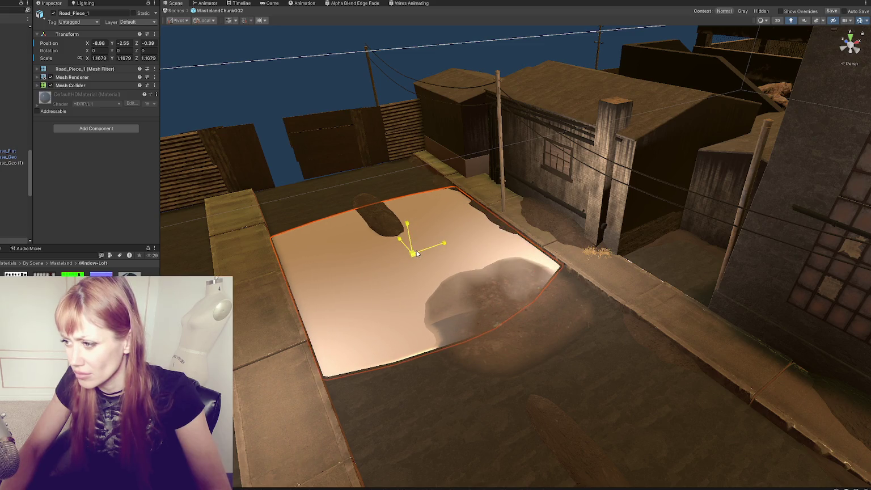
Raise the dirt piece pCube20 (4) slightly to Y -0.88
left_click(416, 221)
left_click(413, 232)
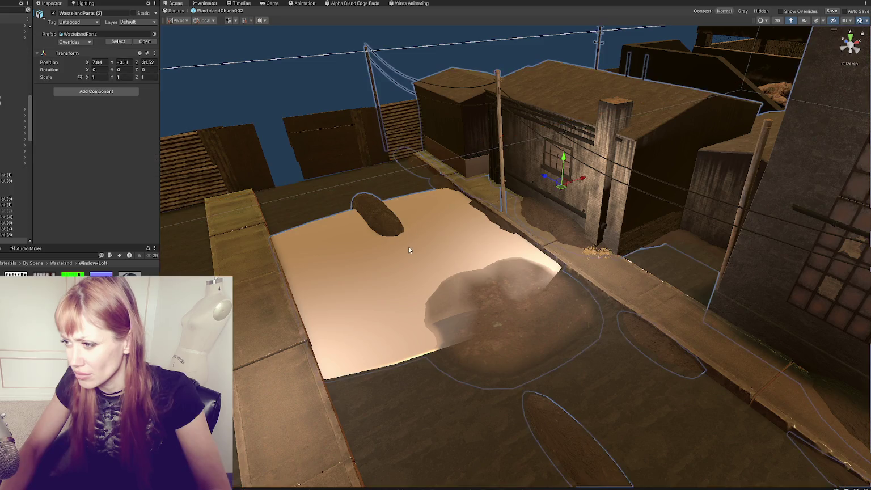
left_click(493, 224)
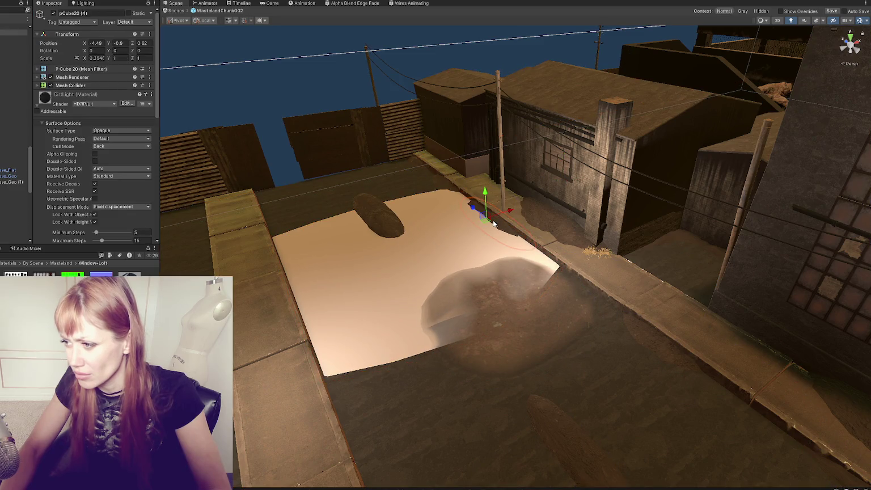
left_click_drag(488, 192, 490, 191)
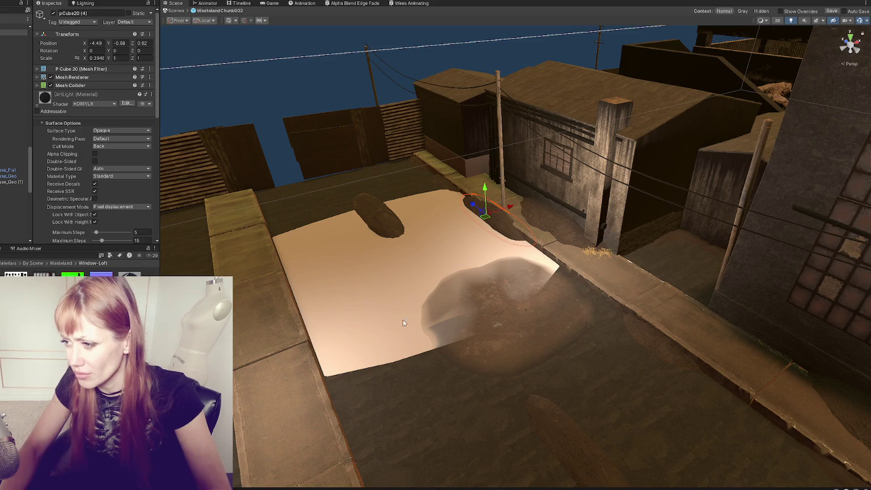
Search the project assets with the pasted name and select the dirt decal
left_click(79, 256)
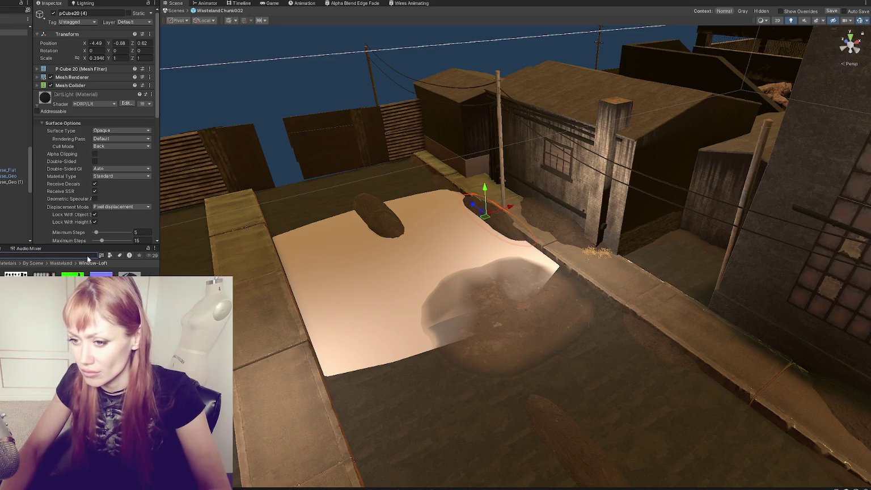
key("ctrl+v")
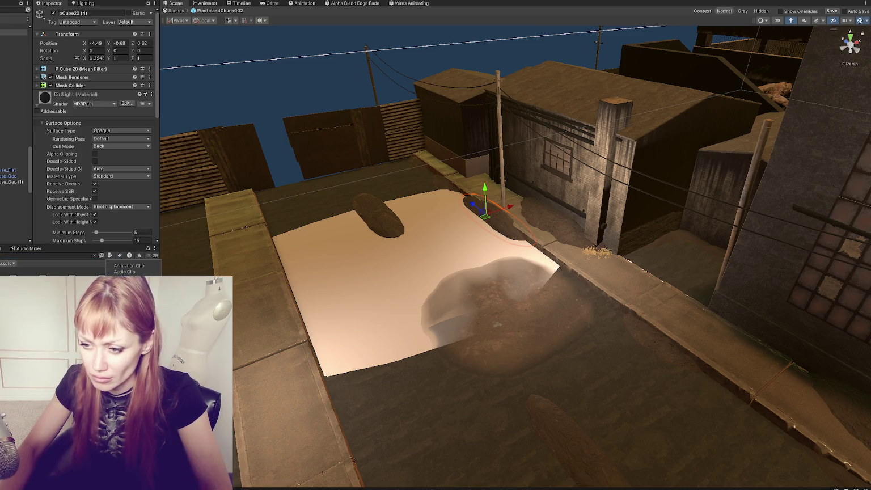
left_click(499, 319)
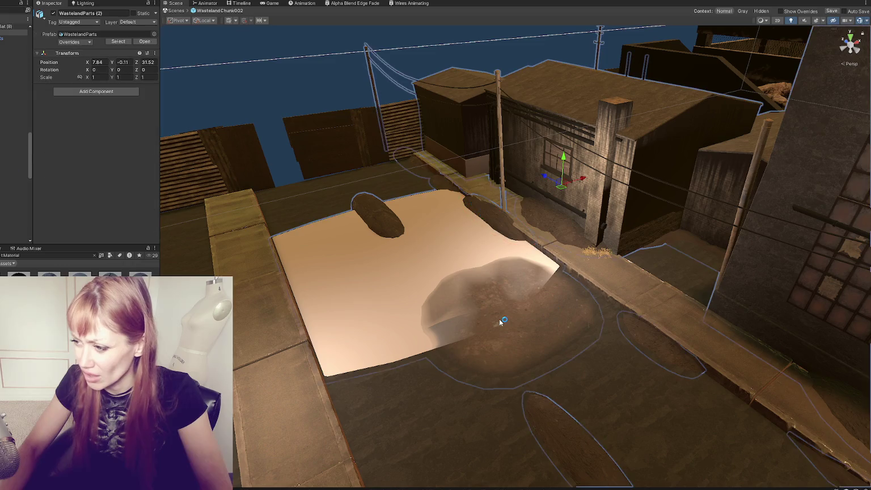
Frame the dirt decal pCube18 and lower the dirt piece pCube20 (3)
left_click(514, 319)
left_click_drag(484, 290, 544, 371)
left_click(495, 307)
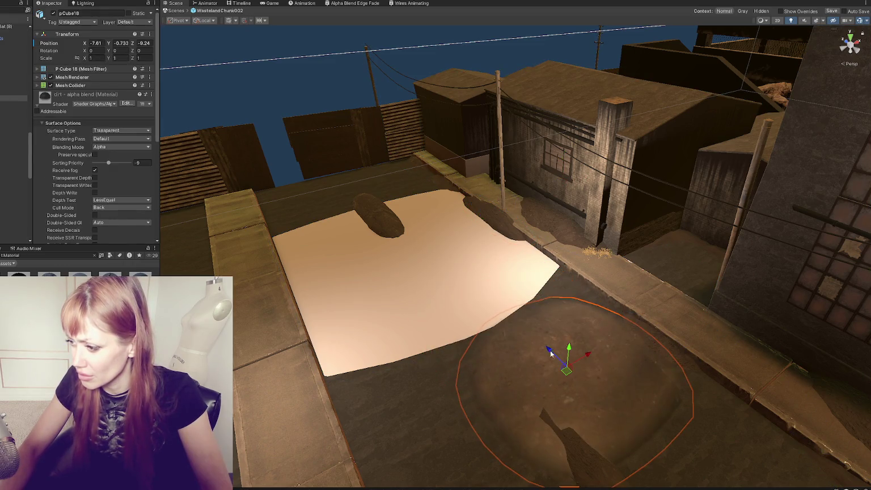
key("f")
left_click(444, 359)
left_click_drag(445, 319, 416, 461)
Shift the dirt mound pCube18 along X to X -9.46, Z -10.08
left_click(558, 304)
mouse_move(542, 284)
left_mouse_down()
mouse_move(481, 288)
mouse_move(453, 277)
left_mouse_up()
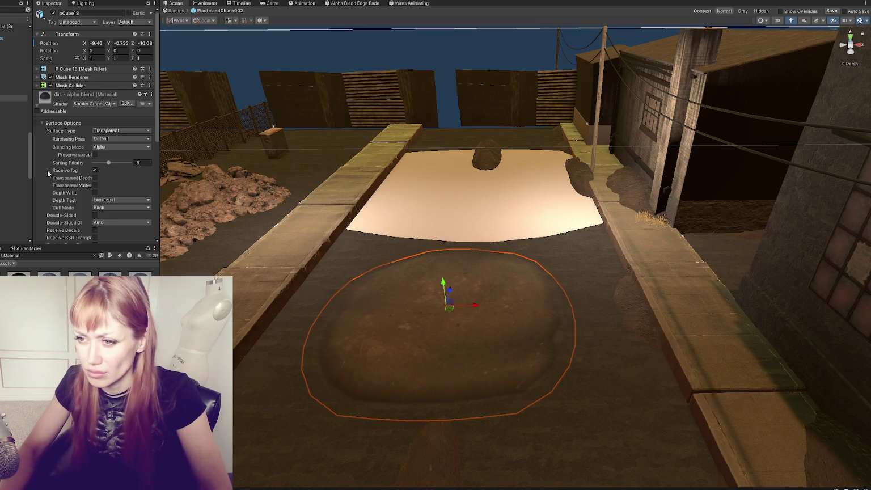
scroll(55, 169, "down", 5)
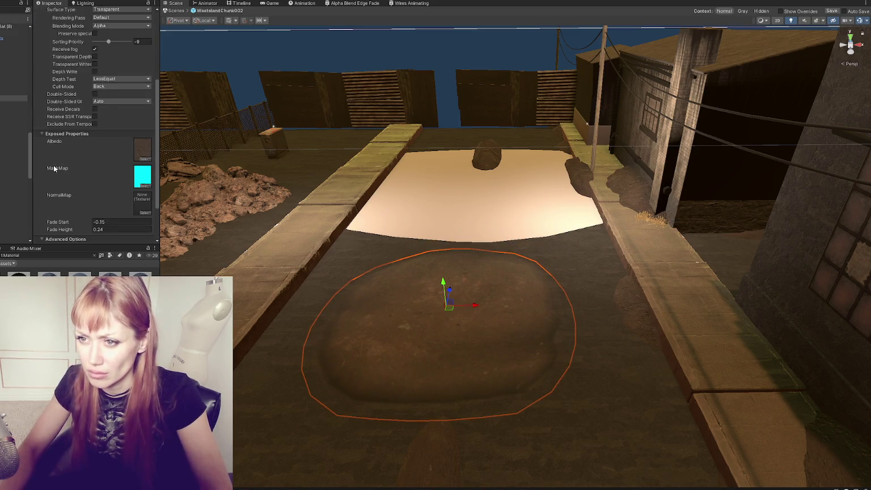
scroll(58, 167, "down", 2)
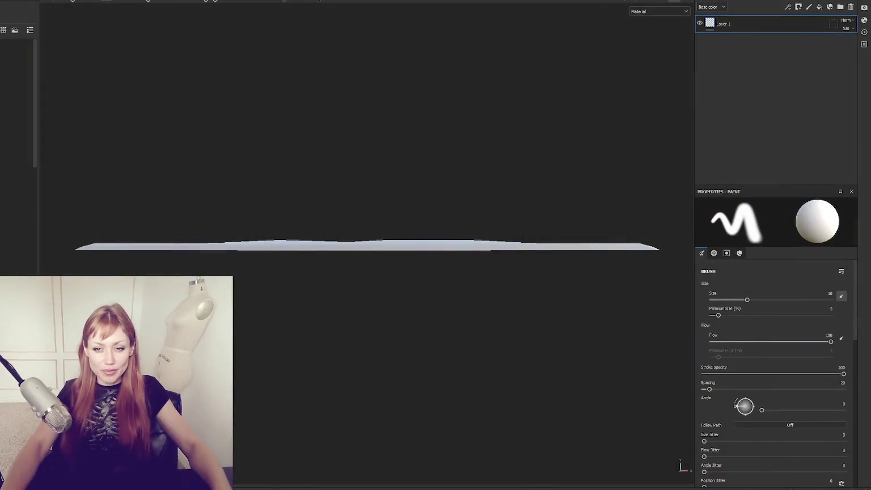
Apply the Dirt Rubble Bank material as a fill layer over the curved road plane
mouse_move(305, 210)
left_mouse_down()
mouse_move(287, 235)
mouse_move(340, 170)
mouse_move(276, 209)
mouse_move(342, 203)
mouse_move(305, 171)
mouse_move(313, 215)
left_mouse_up()
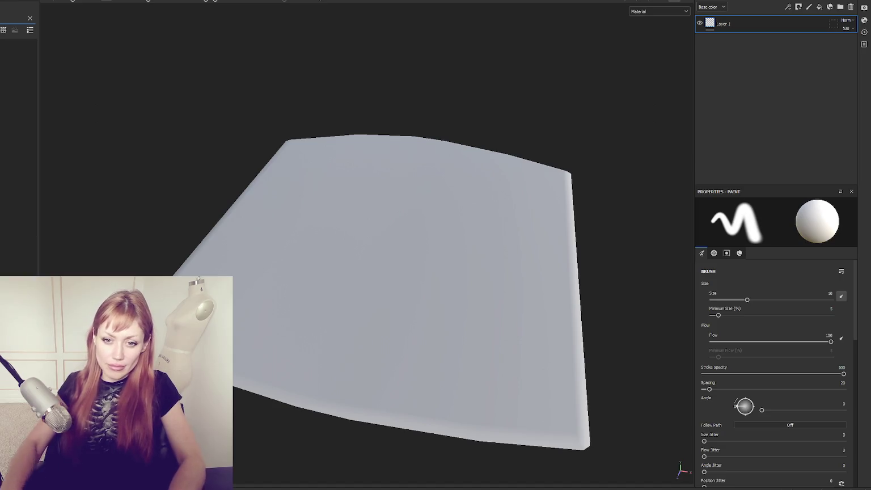
left_click(17, 45)
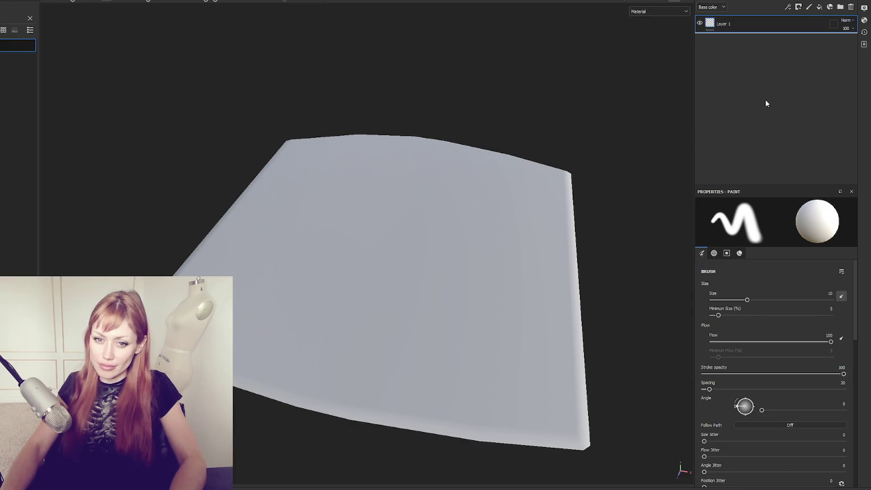
mouse_move(580, 151)
left_mouse_down()
mouse_move(238, 160)
mouse_move(219, 145)
mouse_move(414, 132)
mouse_move(405, 127)
left_mouse_up()
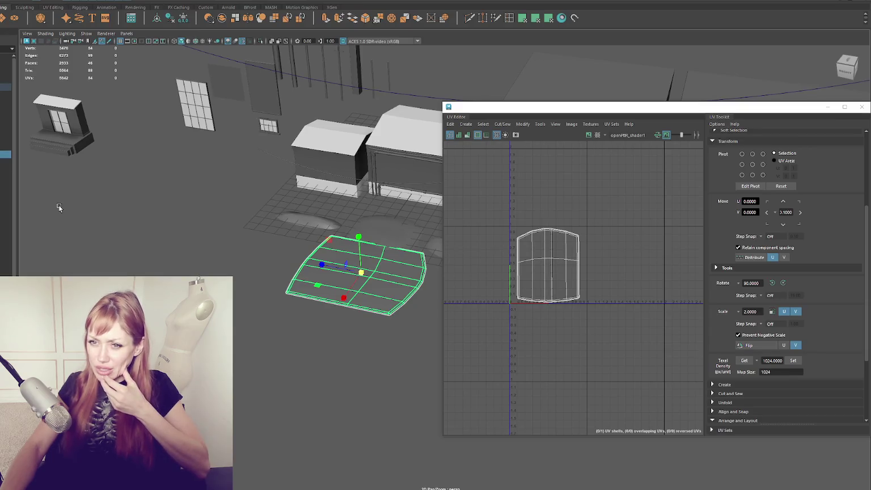
Set the building piece's whole UV shell to texel density 1024 at map size 1024
left_click(77, 195)
left_click(392, 196)
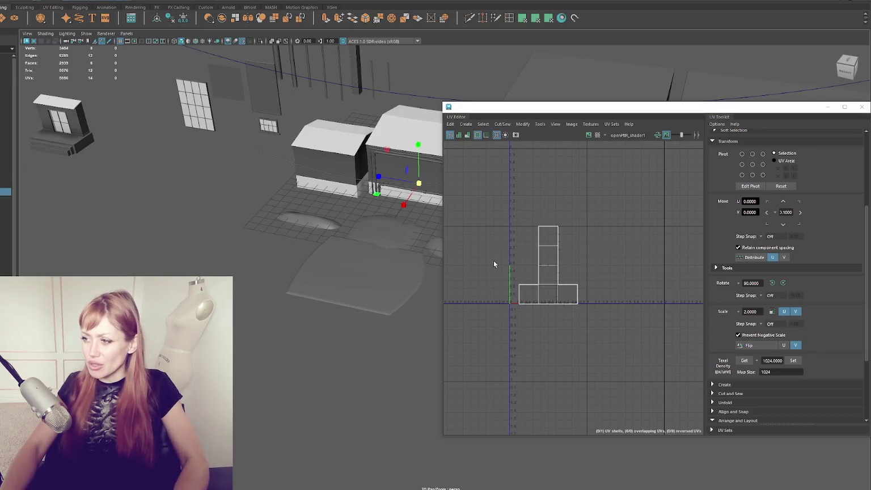
key("F12")
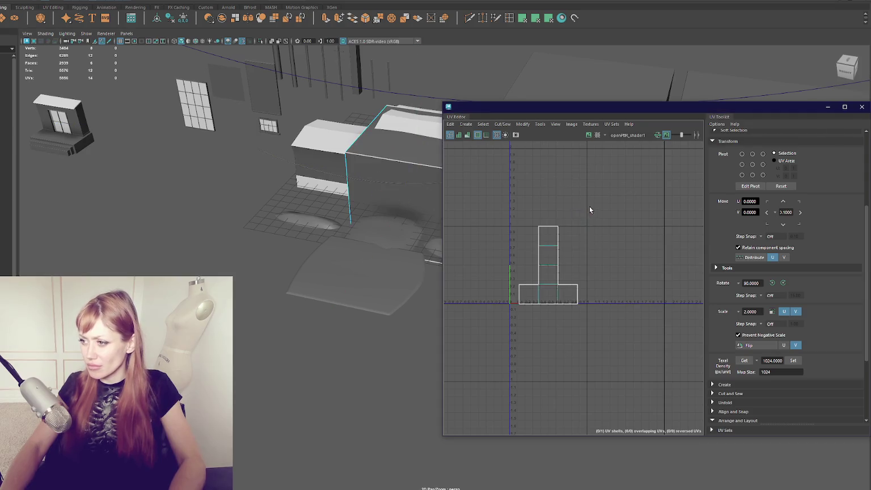
key("ctrl+a")
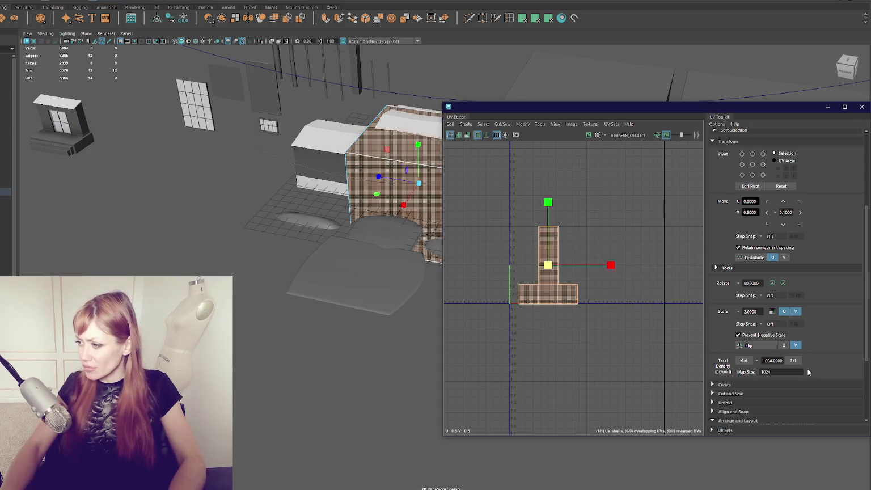
left_click(794, 361)
left_click(342, 173)
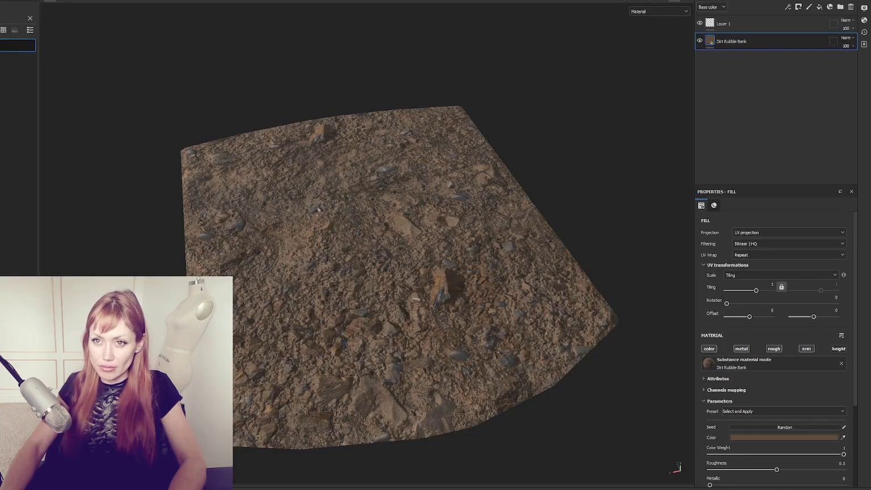
Create a new project from the road plane FBX and fill it with Dirt Rubble Bank
key("ctrl+n")
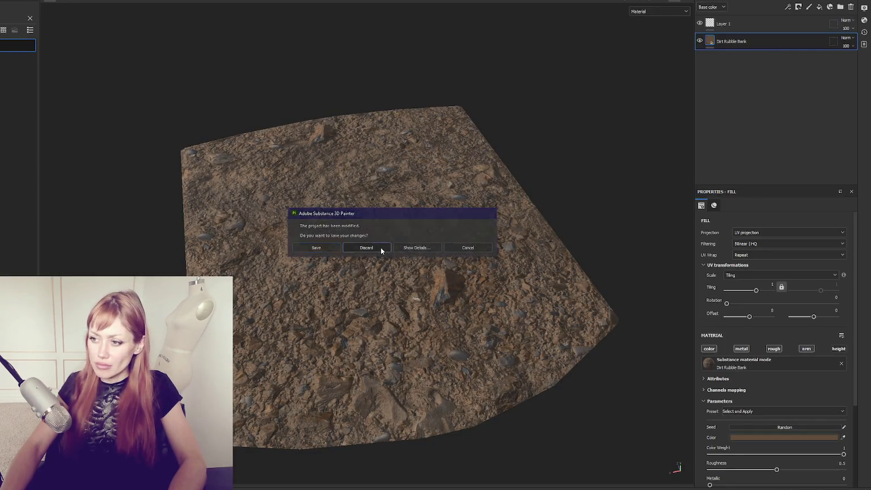
left_click(380, 248)
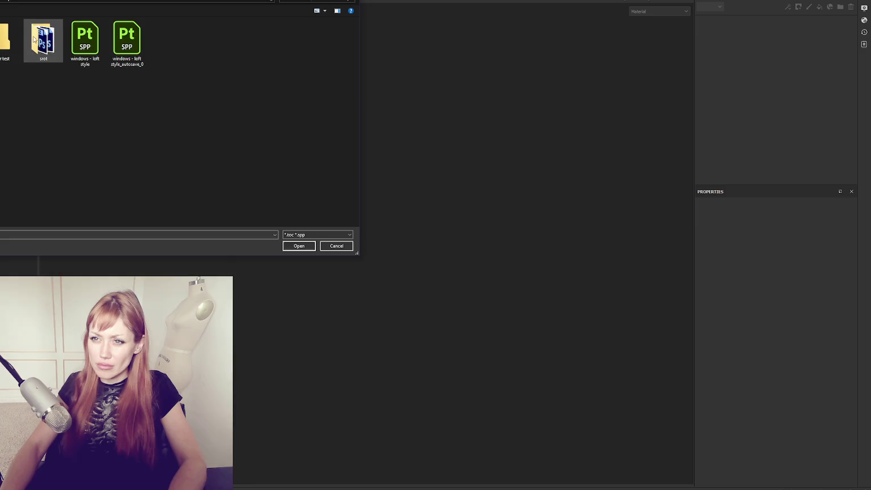
left_click(344, 246)
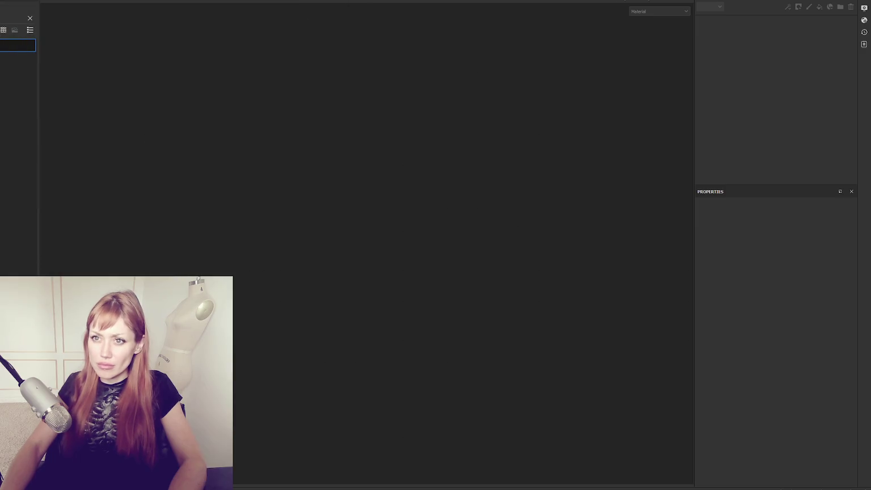
key("ctrl+n")
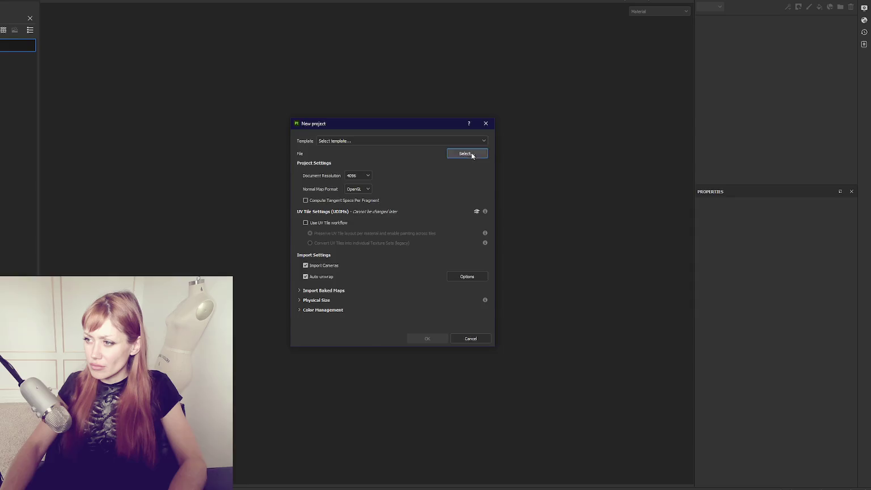
left_click(471, 155)
double_click(462, 188)
left_click(431, 339)
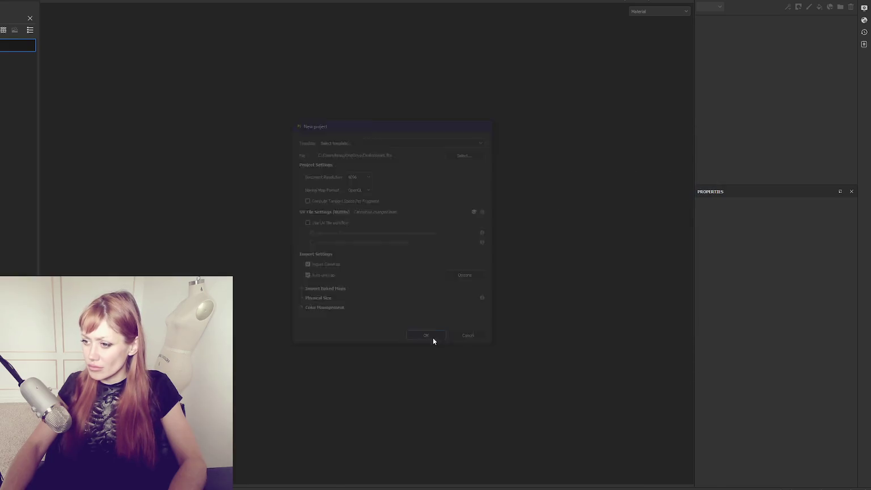
scroll(369, 194, "down", 5)
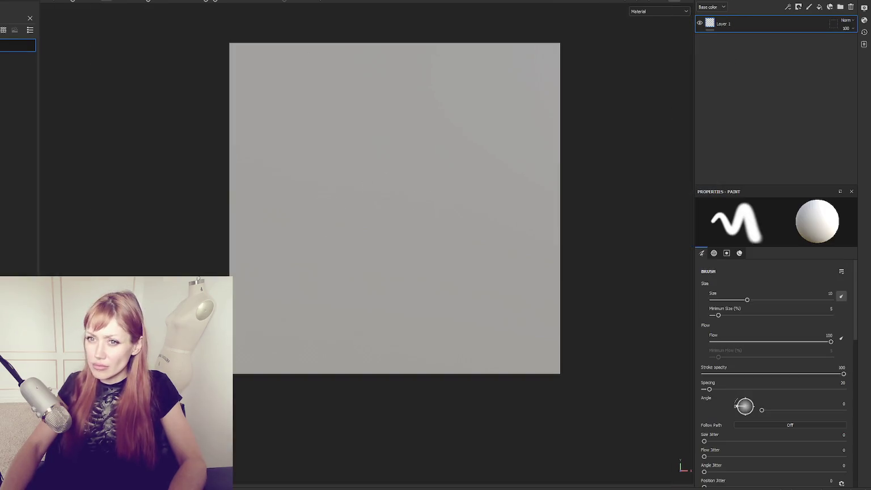
left_click_drag(815, 64, 483, 76)
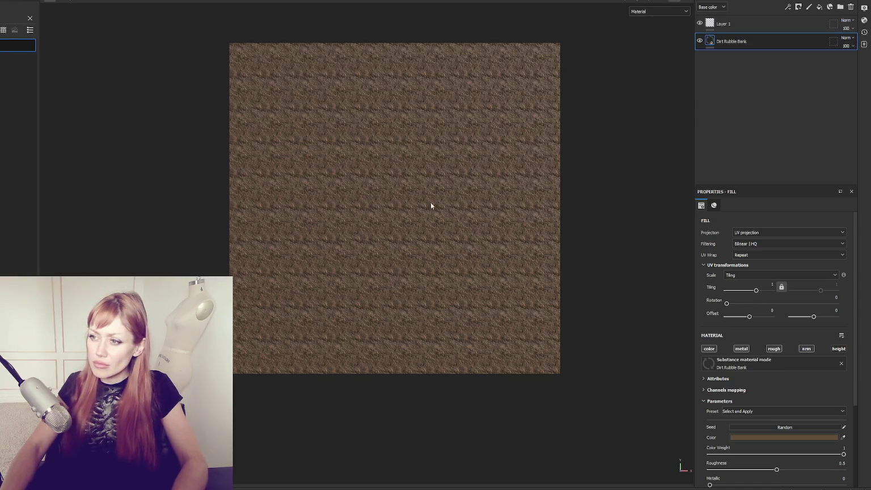
Export the textures using the Unity HD Render Pipeline (Metallic Standard) template
key("ctrl+shift+e")
left_click(496, 155)
scroll(487, 193, "down", 5)
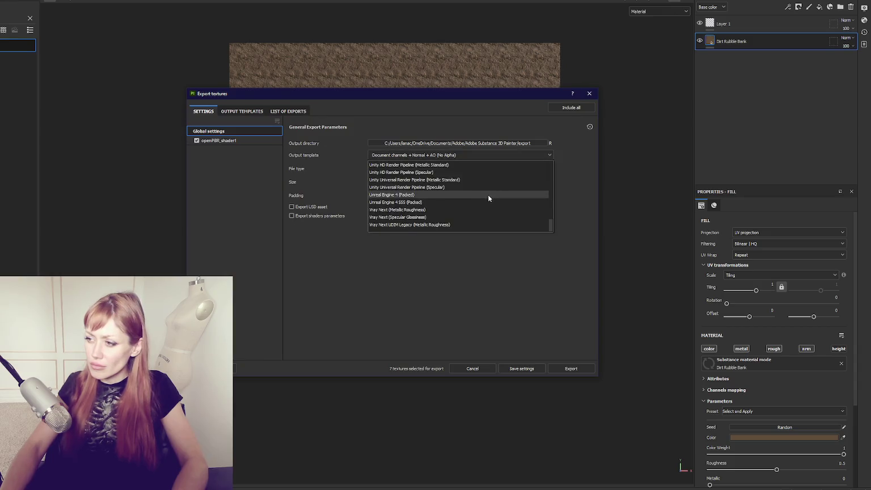
left_click(489, 193)
left_click(566, 368)
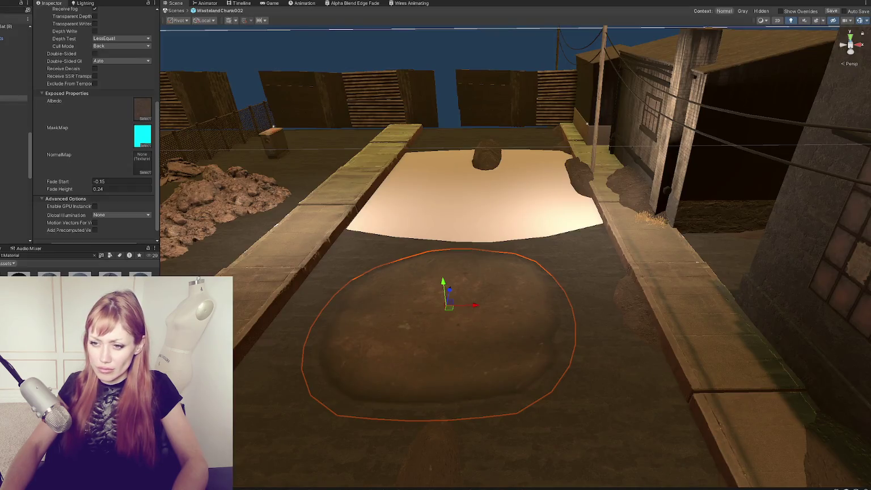
Create a 'Dirt Export' folder inside the Dirt folder and open it
left_click(134, 111)
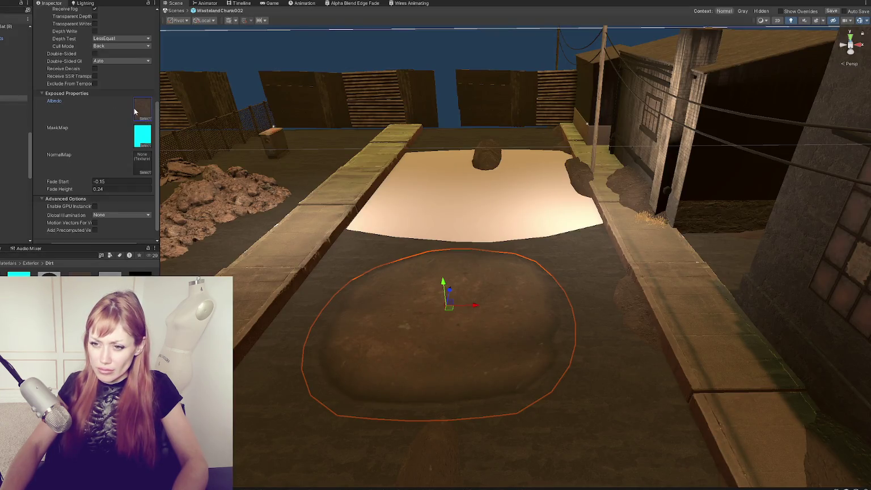
right_click(46, 104)
mouse_move(119, 109)
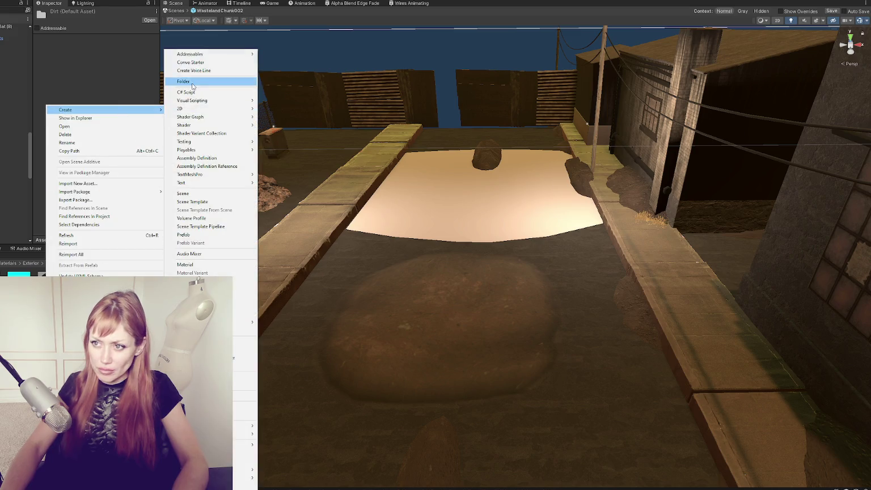
left_click(191, 88)
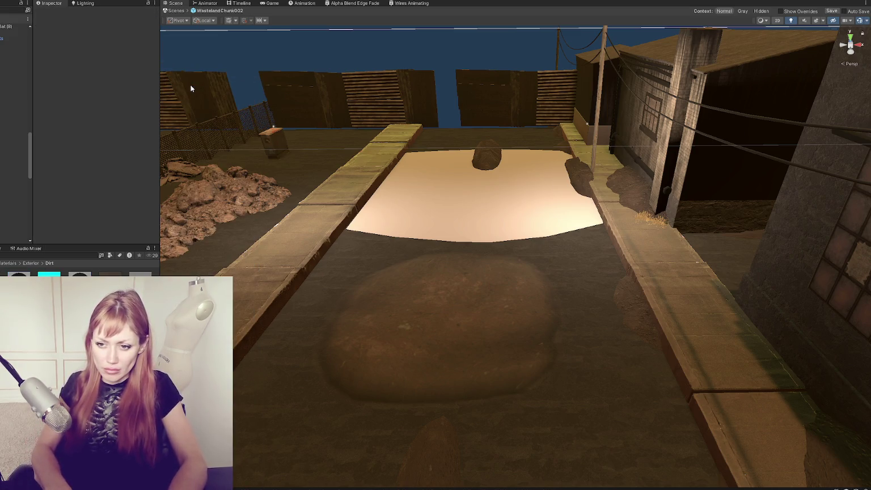
type("Dirt Export")
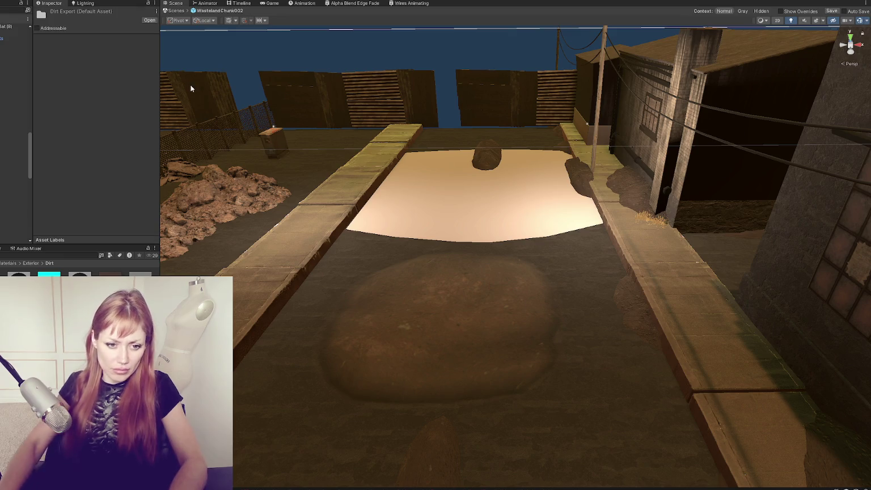
double_click(19, 286)
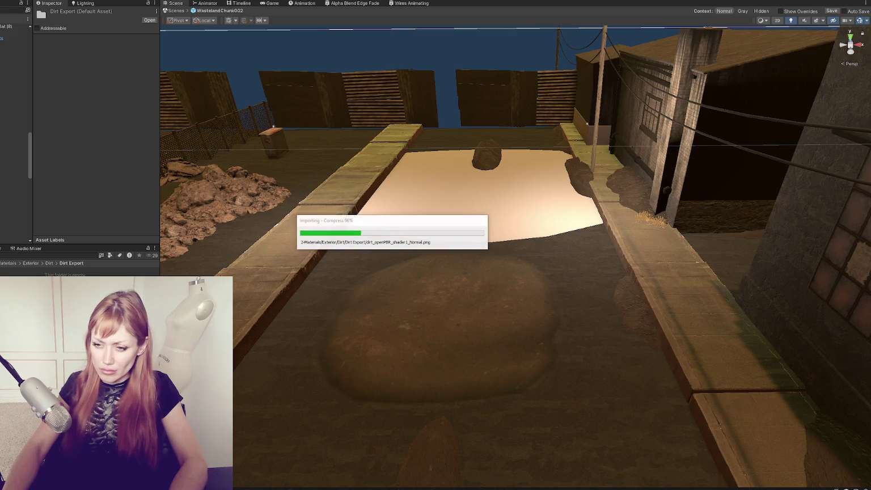
Assign the green MaskMap and purple NormalMap to pCube18, setting the normal texture's type to Normal map
left_click(407, 321)
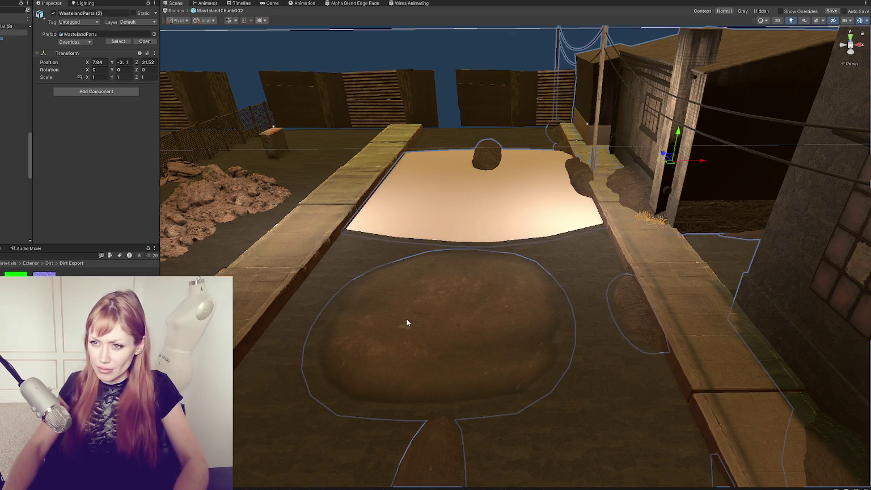
left_click(407, 321)
left_click(429, 308)
left_click(431, 306)
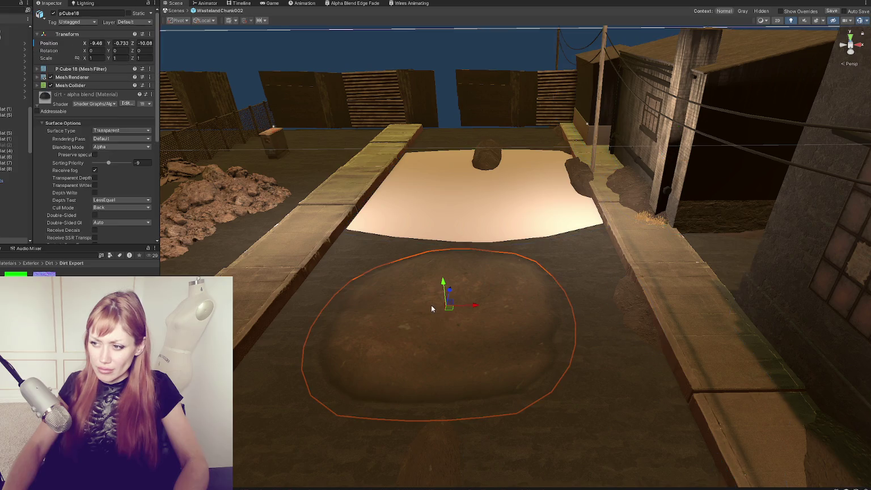
scroll(74, 154, "down", 5)
scroll(73, 158, "down", 1)
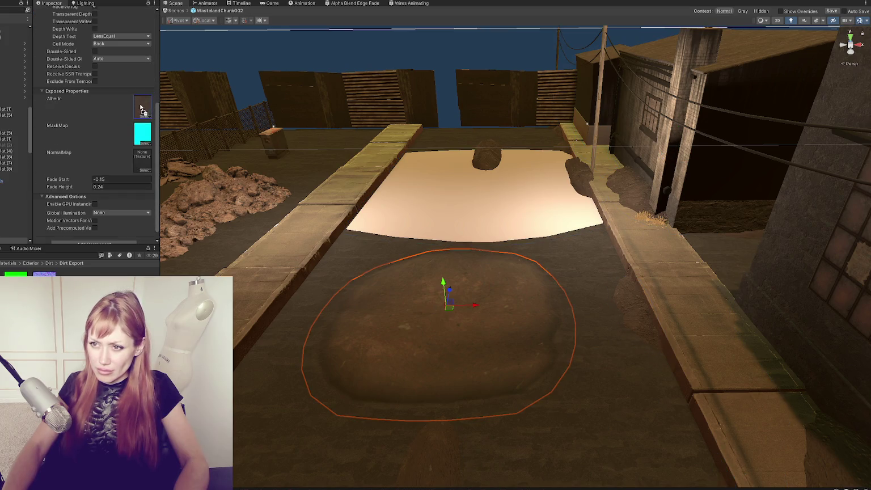
left_click_drag(35, 269, 142, 134)
left_click_drag(44, 274, 142, 161)
left_click(120, 42)
left_click(114, 52)
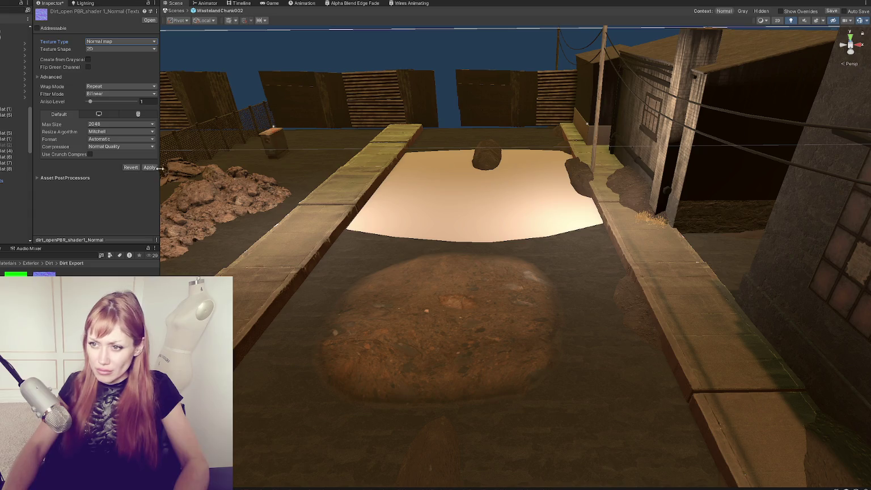
Reselect the dirt mound pCube18 and open its Alpha Blend Edge Fade shader graph
left_click(367, 322)
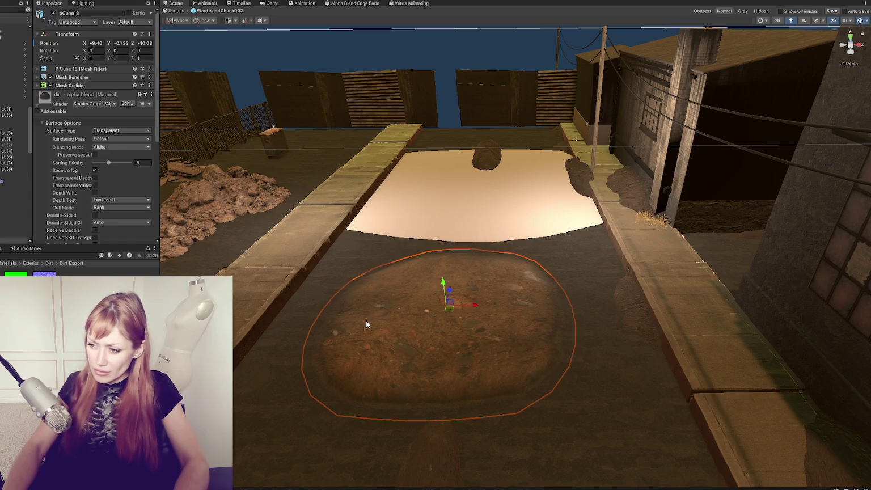
scroll(117, 166, "down", 3)
scroll(117, 166, "down", 3)
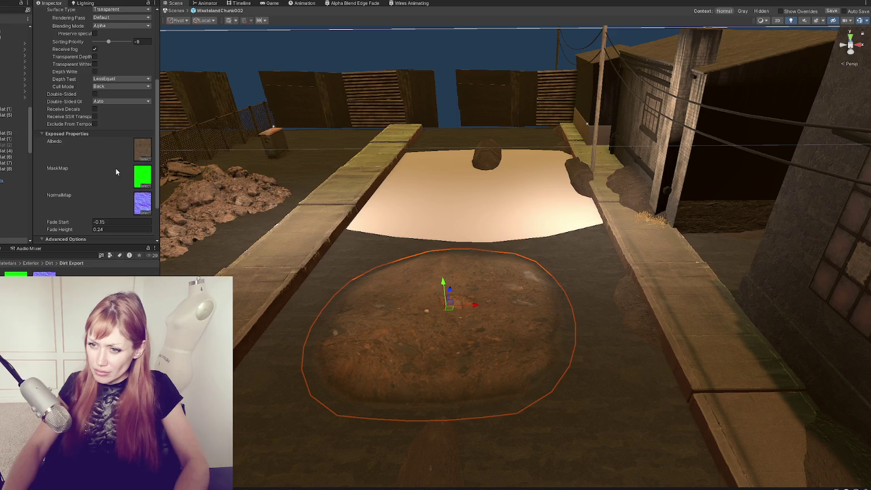
left_click(364, 4)
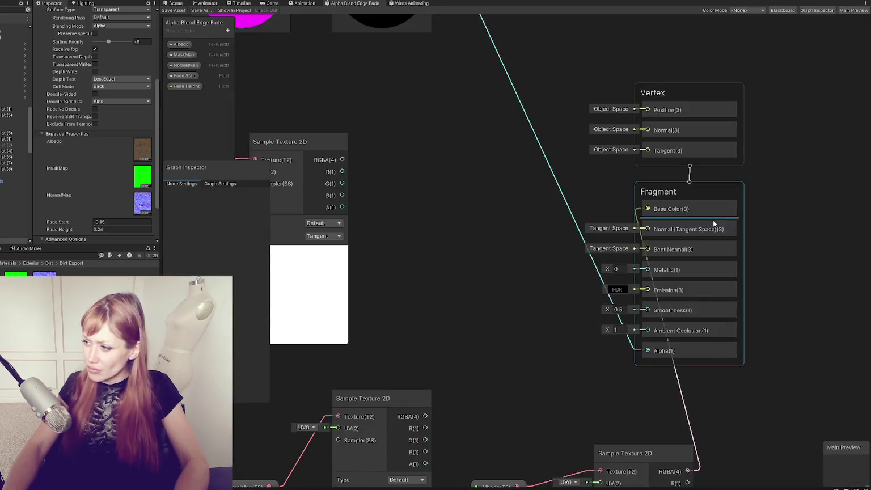
Set the normal map sampler to Normal type, wire it into Normal (Tangent Space), and save
mouse_move(469, 307)
left_mouse_down()
mouse_move(479, 235)
mouse_move(464, 296)
left_mouse_up()
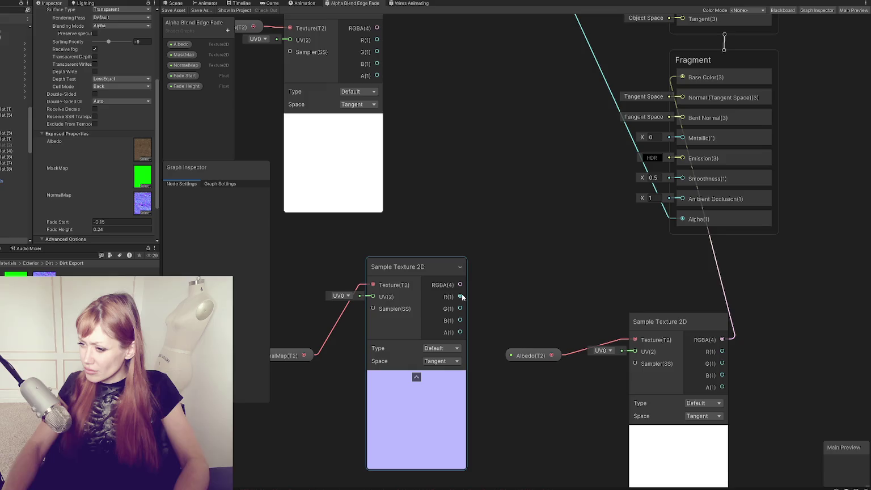
left_click(453, 351)
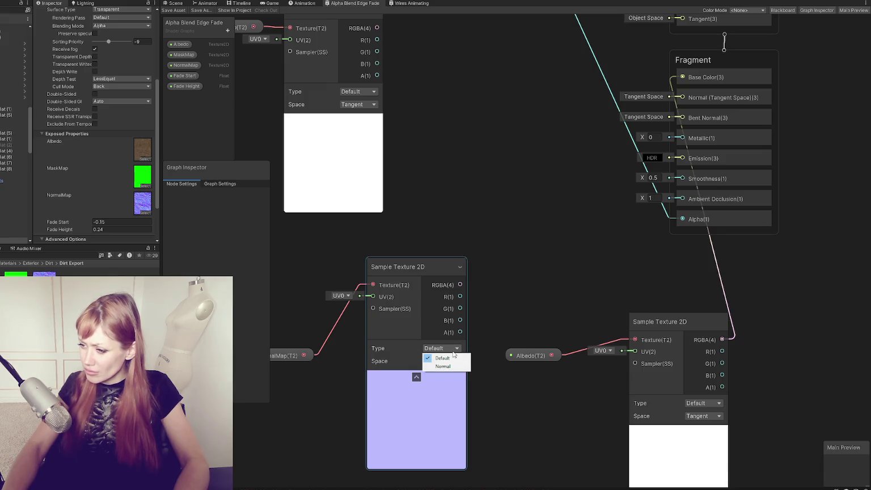
left_click(436, 367)
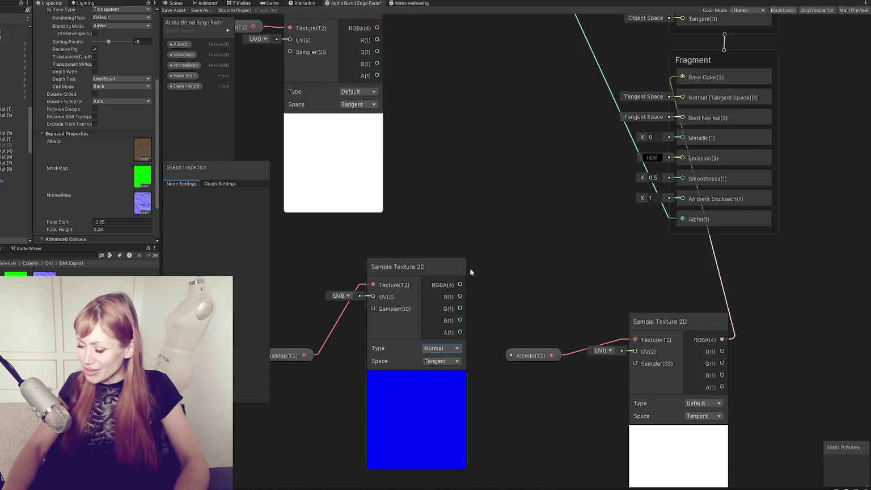
left_click_drag(460, 284, 682, 98)
left_click(169, 10)
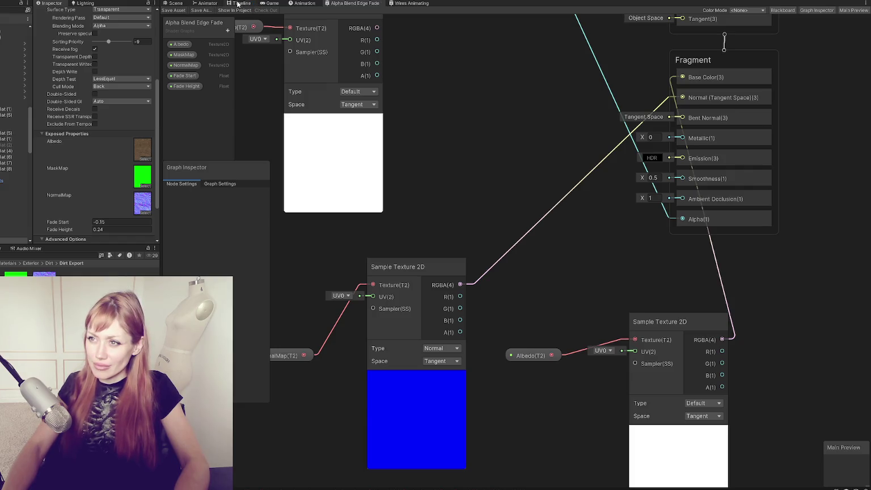
Check the dirt mound in the scene, then set Fragment Smoothness to 0
left_click(176, 3)
mouse_move(624, 255)
left_mouse_down()
mouse_move(750, 230)
mouse_move(635, 187)
mouse_move(493, 231)
mouse_move(495, 433)
mouse_move(757, 171)
mouse_move(407, 263)
mouse_move(408, 1)
left_mouse_up()
left_click(354, 3)
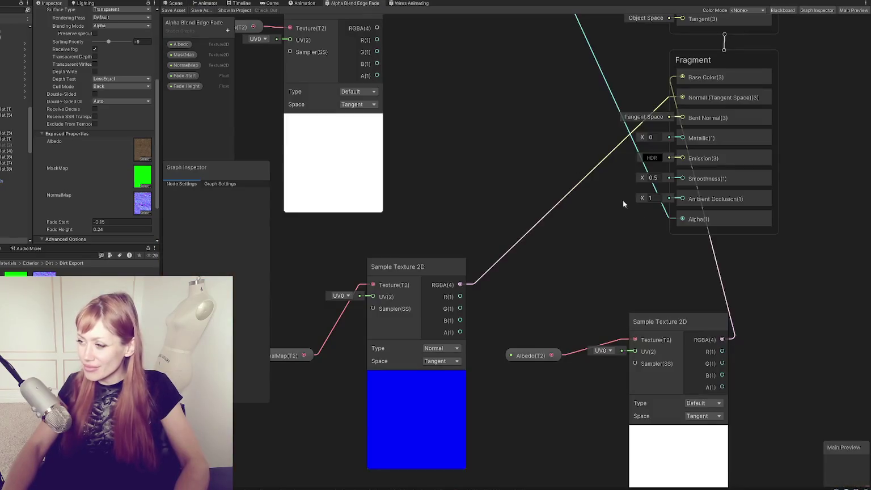
double_click(659, 178)
type("0")
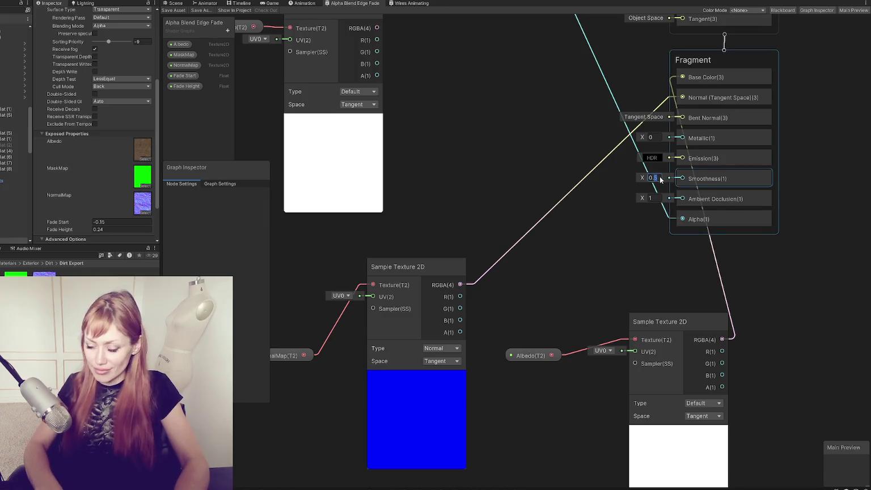
left_click(192, 6)
Frame the dirt mound and save the shader graph changes
key("f")
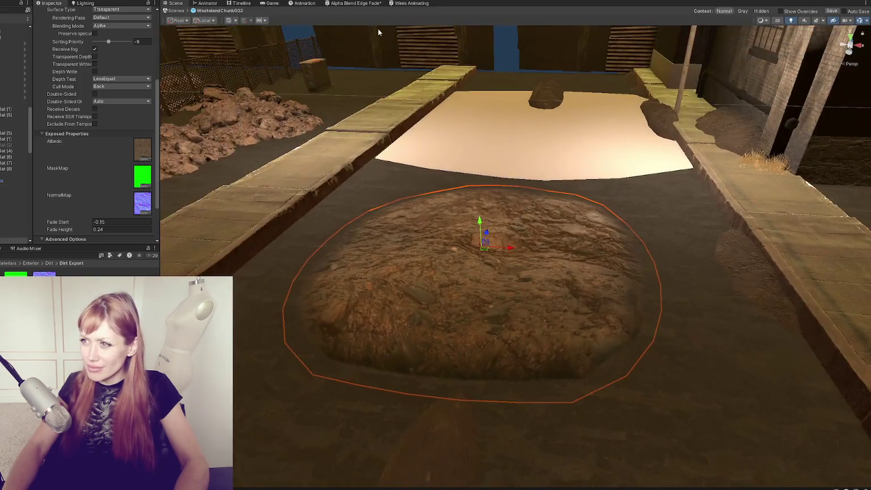
left_click(355, 3)
left_click(174, 10)
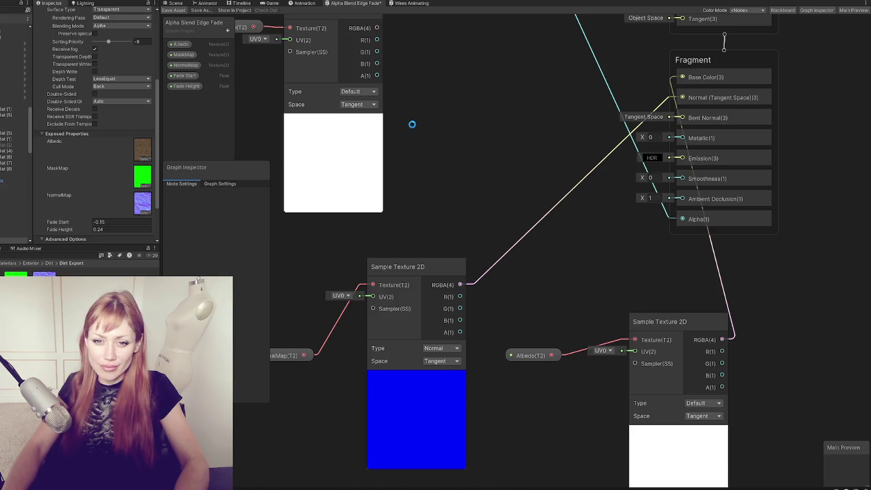
Orbit to a street-level view and set the material's Double-Sided GI to Off
left_click(173, 3)
scroll(643, 271, "up", 3)
mouse_move(644, 270)
left_mouse_down()
mouse_move(844, 198)
mouse_move(321, 204)
mouse_move(205, 216)
mouse_move(485, 244)
left_mouse_up()
scroll(103, 161, "up", 3)
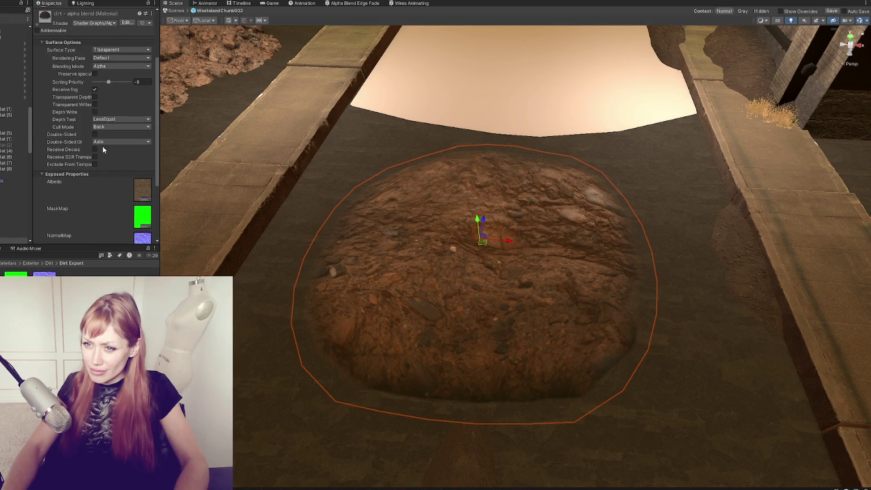
left_click(105, 142)
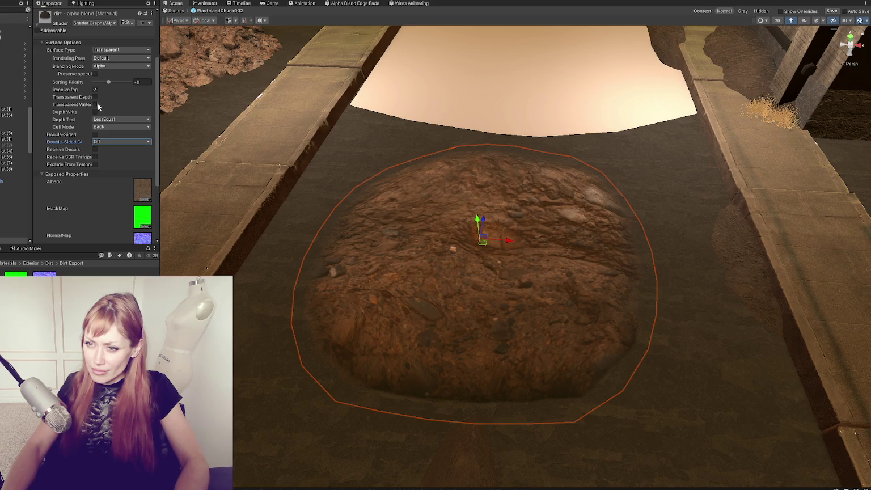
left_click(109, 81)
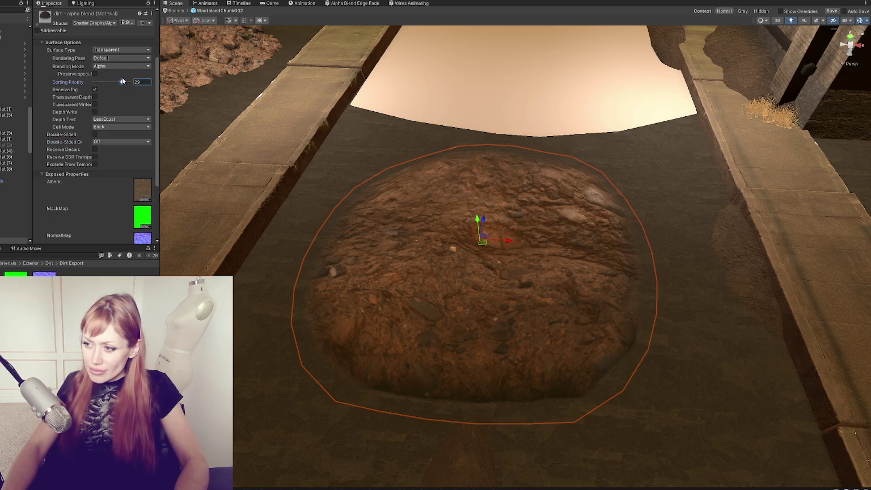
scroll(547, 254, "down", 2)
Clear the material's NormalMap texture to compare, then bring the MaskMap sampler into view
left_click_drag(547, 253, 755, 258, "alt")
left_click_drag(337, 67, 431, 148, "alt")
mouse_move(431, 148)
left_mouse_down("alt")
mouse_move(457, 176)
mouse_move(417, 218)
mouse_move(422, 255)
mouse_move(410, 195)
left_mouse_up("alt")
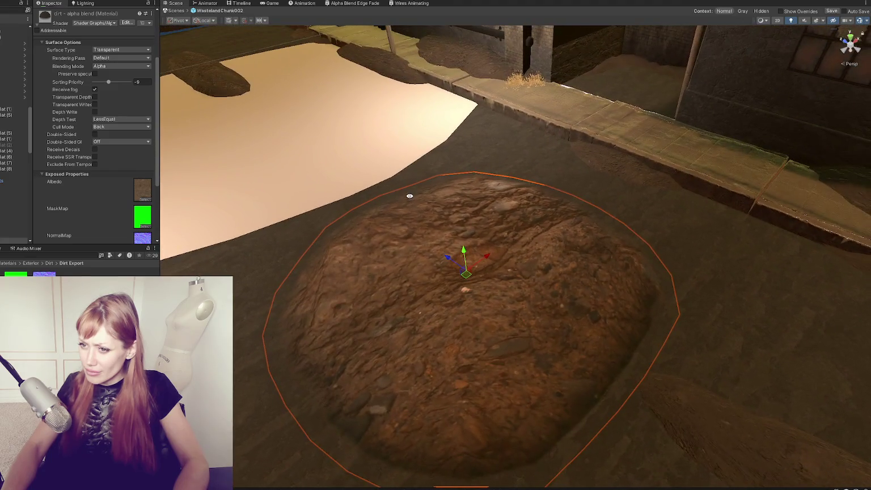
left_click(142, 237)
key("Delete")
left_click(151, 216)
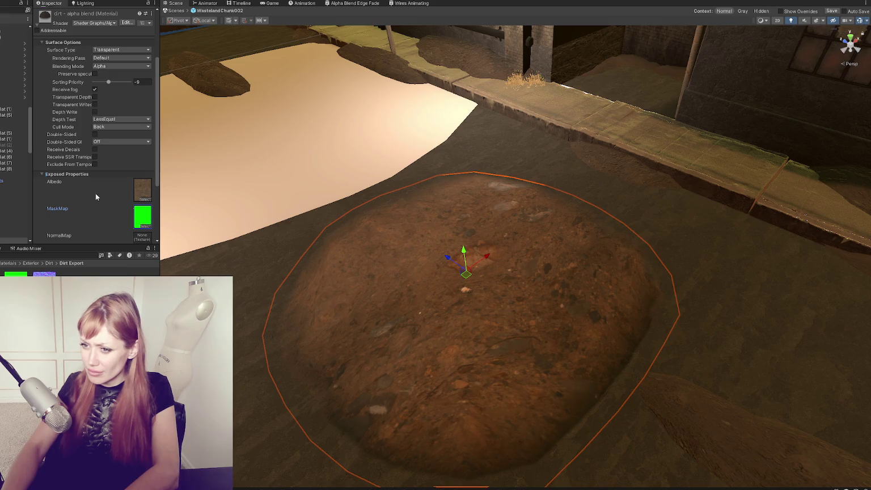
mouse_move(382, 266)
left_mouse_down()
mouse_move(417, 202)
mouse_move(429, 245)
left_mouse_up()
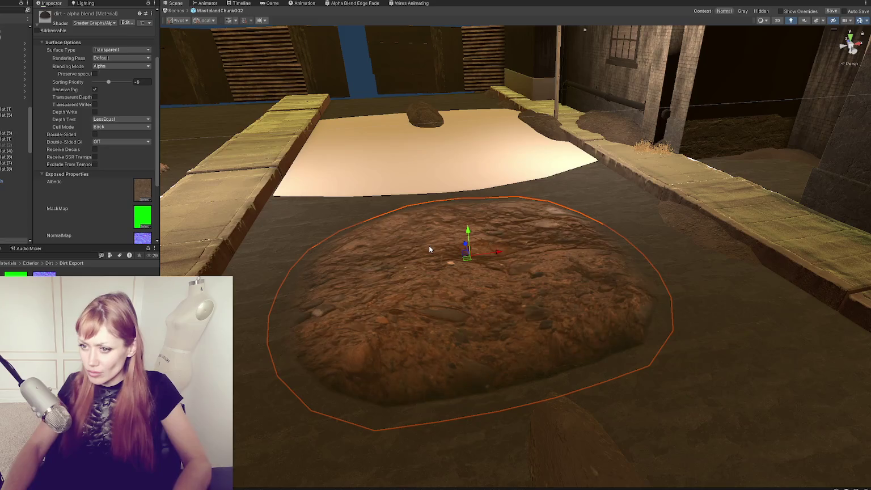
left_click(354, 3)
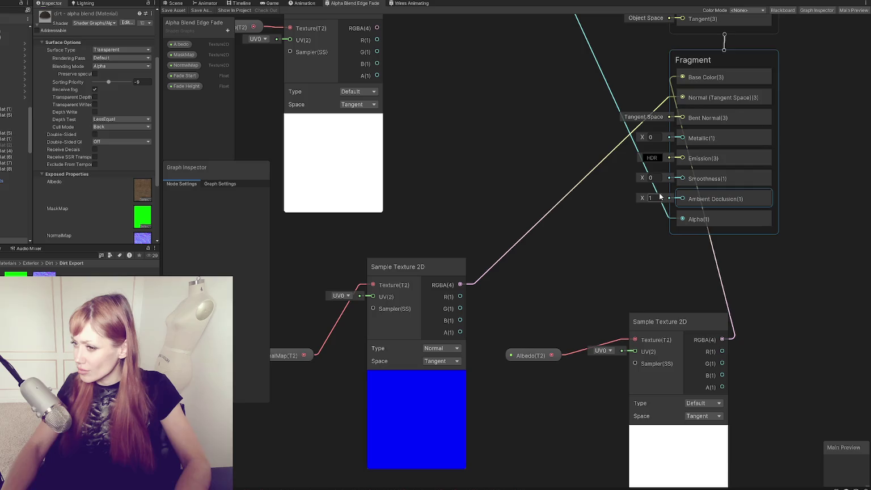
mouse_move(405, 70)
left_mouse_down()
mouse_move(438, 80)
mouse_move(448, 108)
mouse_move(593, 141)
mouse_move(716, 195)
left_mouse_up()
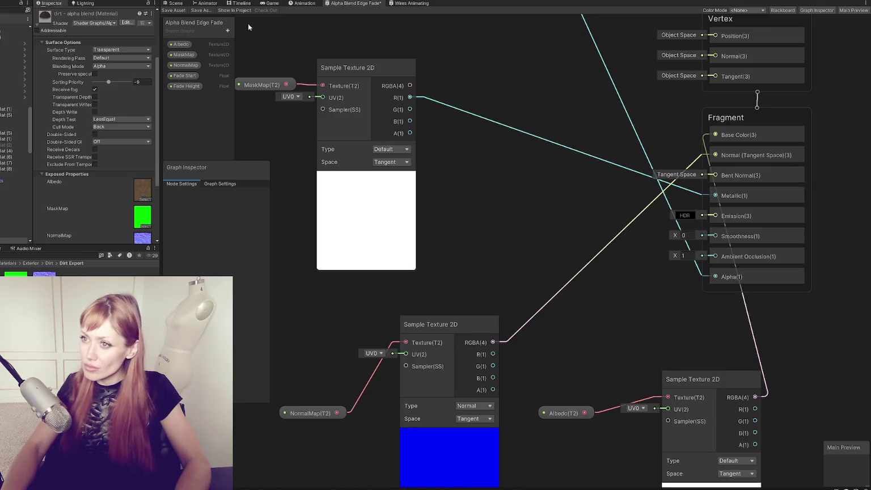
Wire the mask's alpha into Smoothness and green into Ambient Occlusion, then save
left_click_drag(410, 133, 715, 236)
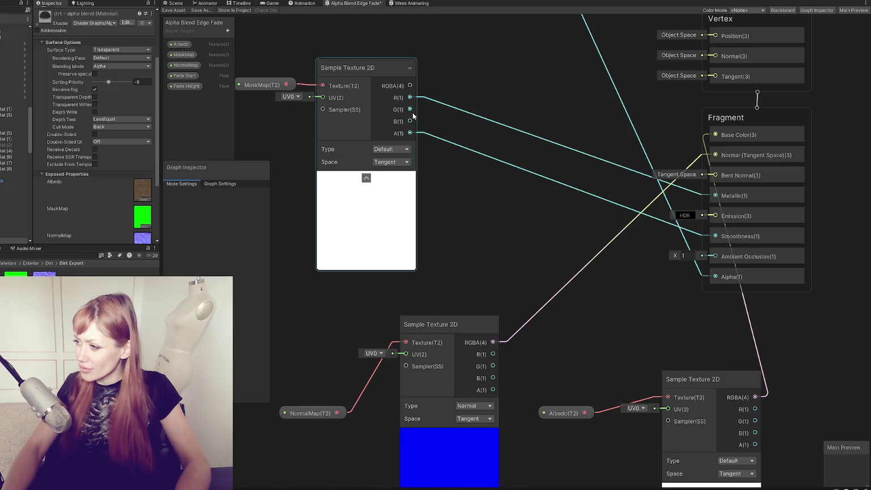
mouse_move(410, 109)
left_mouse_down()
mouse_move(657, 212)
mouse_move(717, 257)
left_mouse_up()
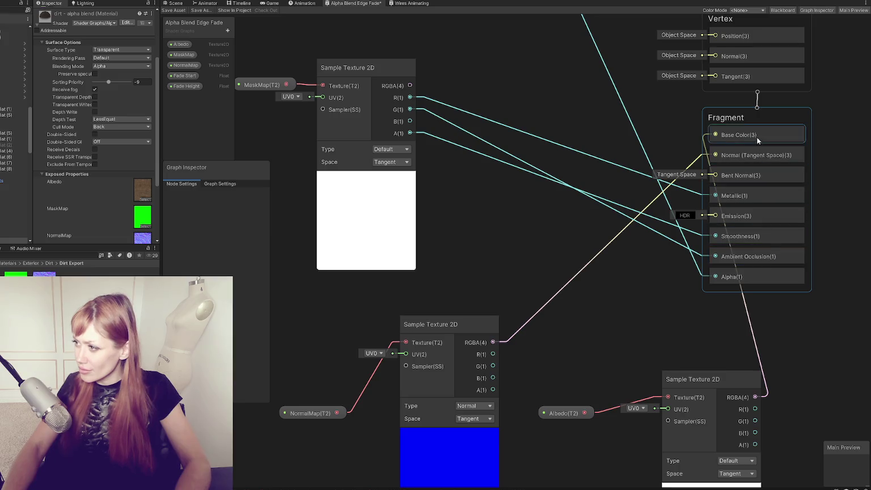
right_click(757, 122)
left_click(547, 100)
left_click(174, 11)
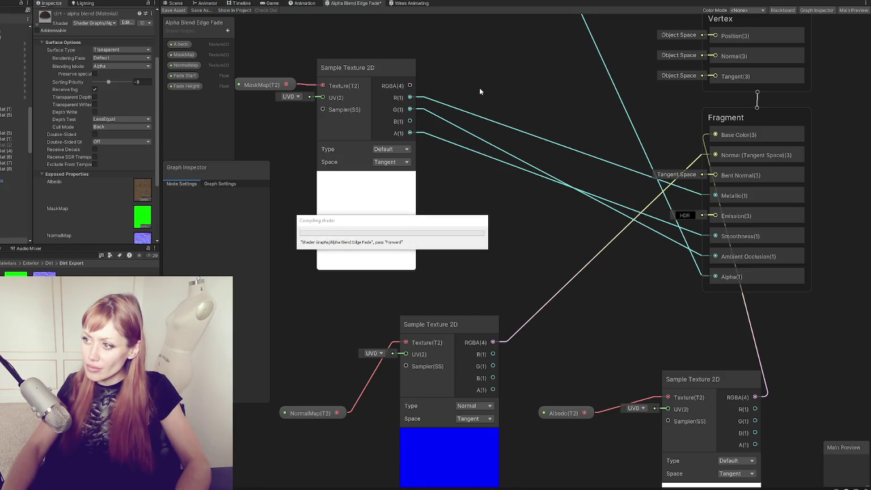
Inspect the dirt decal through the Game camera and in the Scene view
left_click(271, 3)
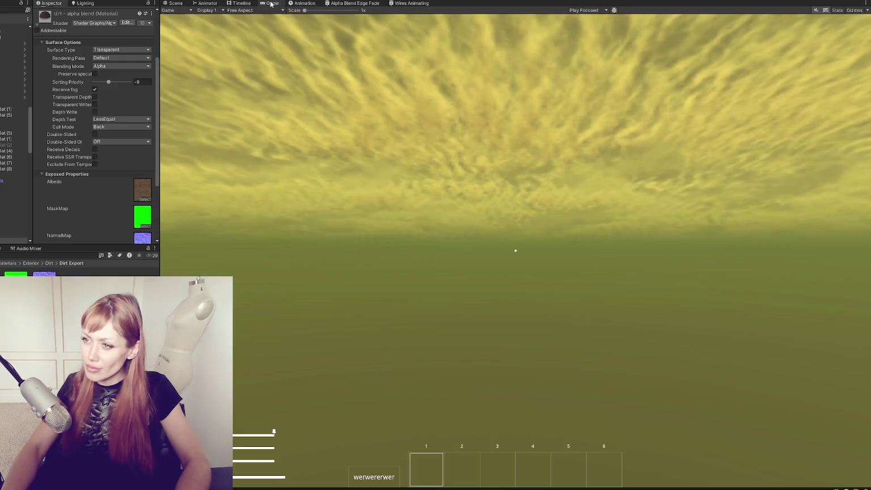
left_click(175, 4)
mouse_move(474, 161)
left_mouse_down()
mouse_move(382, 194)
mouse_move(494, 193)
left_mouse_up()
scroll(118, 181, "down", 3)
mouse_move(470, 318)
left_mouse_down()
mouse_move(462, 229)
mouse_move(474, 251)
left_mouse_up()
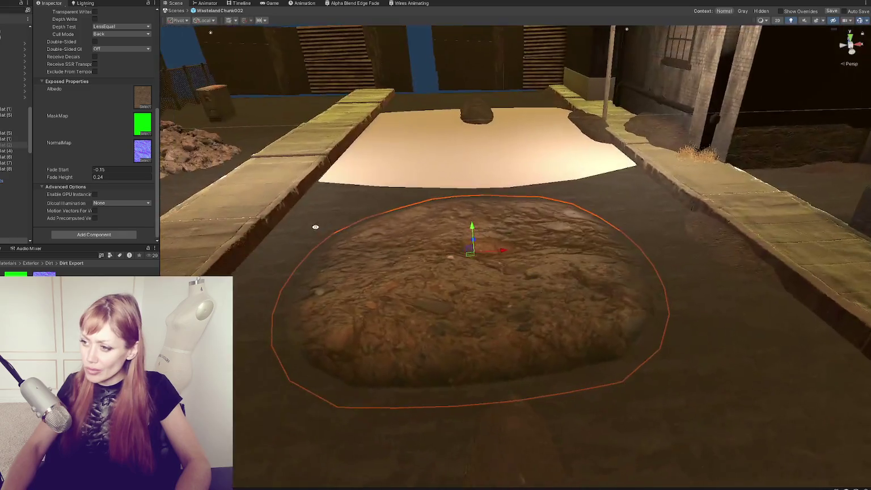
left_click(266, 3)
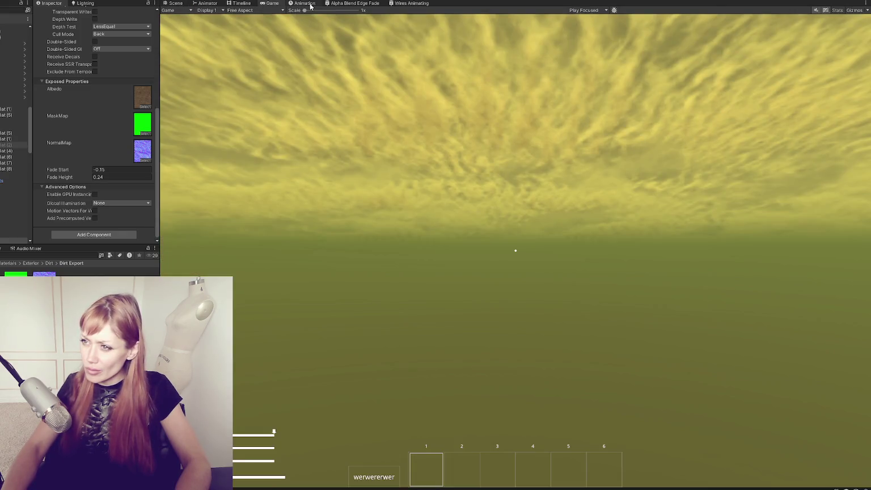
Return to the Alpha Blend Edge Fade graph and open the Create Node search
left_click(331, 4)
right_click(569, 106)
left_click(570, 81)
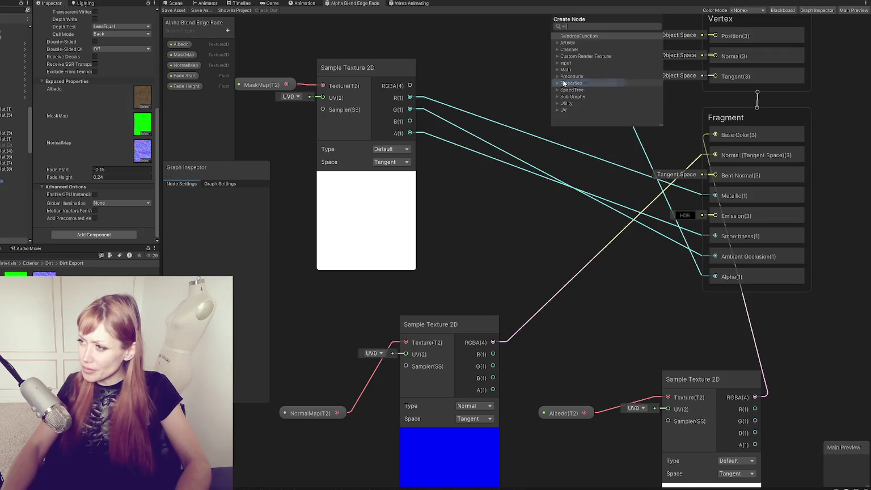
Add a Multiply node fed by the mask map's RGBA and driving Metallic
type("mu")
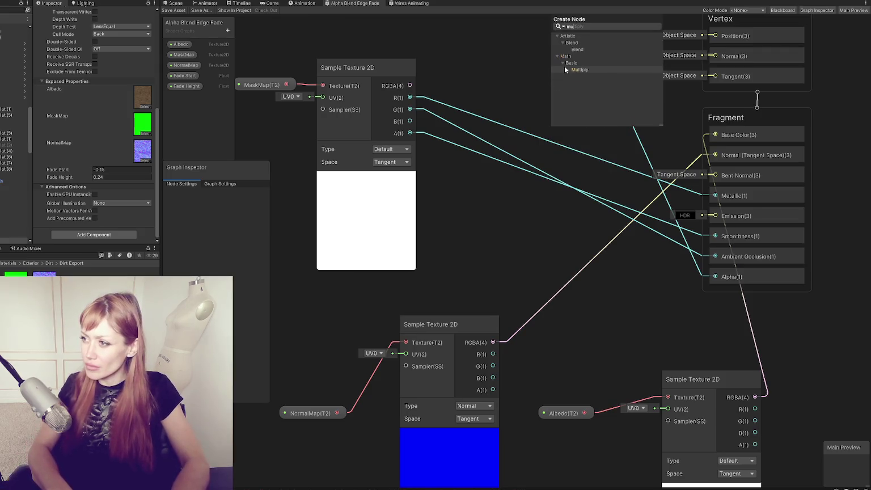
left_click(564, 67)
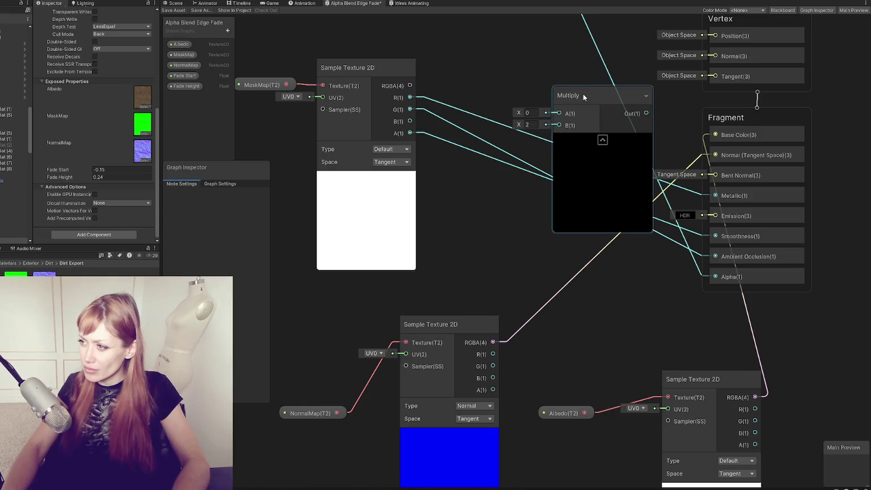
left_click_drag(581, 92, 541, 59)
mouse_move(600, 77)
left_mouse_down()
mouse_move(710, 156)
mouse_move(683, 175)
mouse_move(715, 196)
left_mouse_up()
left_click_drag(410, 85, 513, 77)
Create a 'Metallic Adjust' Float slider property and wire it into Multiply B
left_click(228, 30)
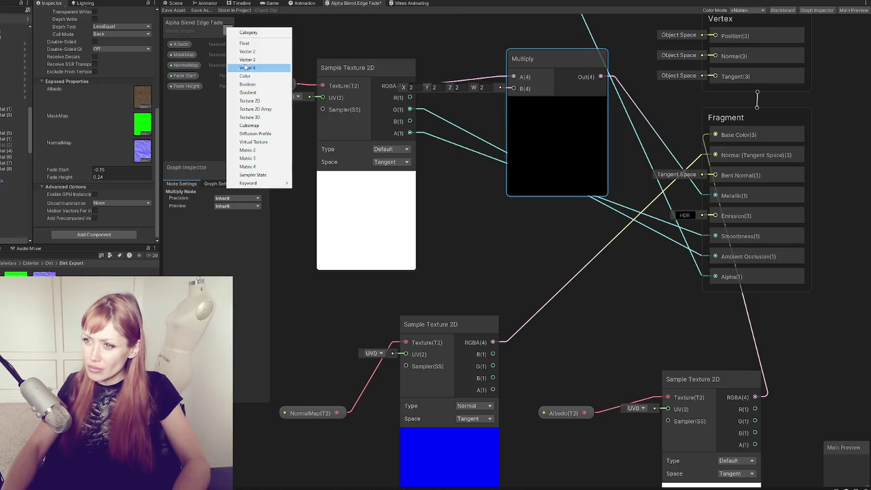
left_click(269, 48)
type("Metal")
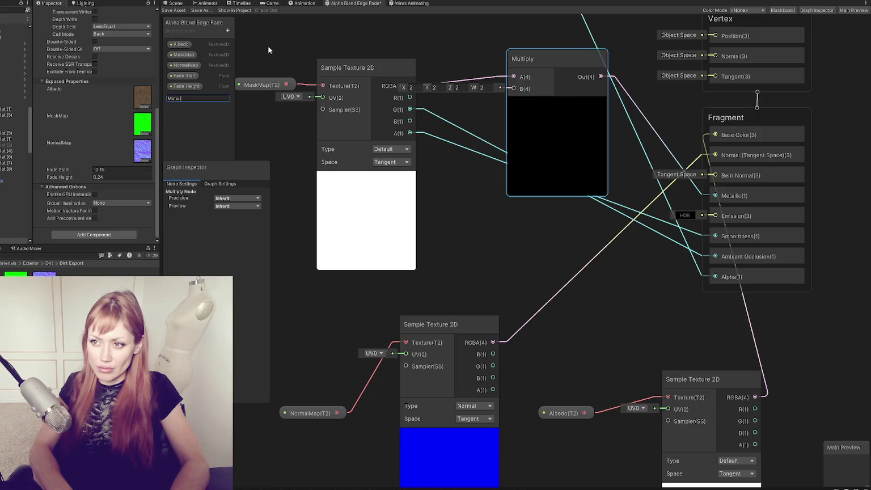
type("lic Adjust")
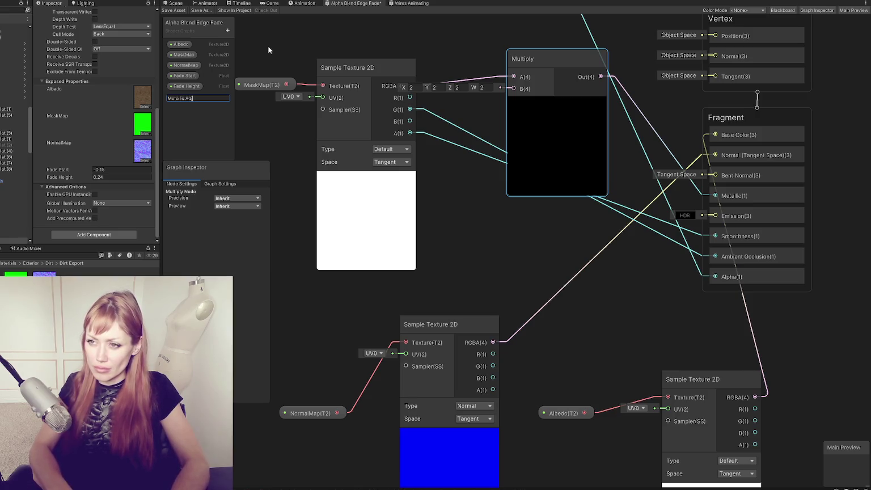
key("Return")
mouse_move(187, 96)
left_mouse_down()
mouse_move(361, 177)
mouse_move(463, 35)
left_mouse_up()
left_click(247, 231)
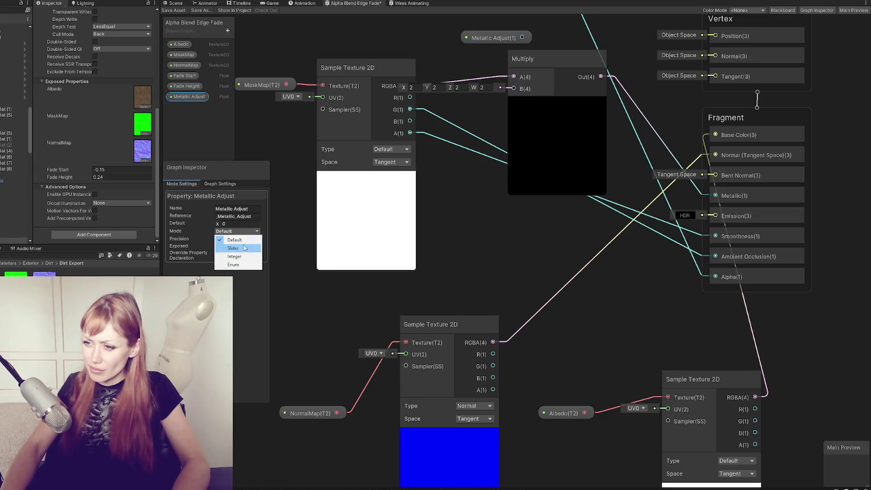
left_click(238, 240)
left_click_drag(522, 37, 512, 94)
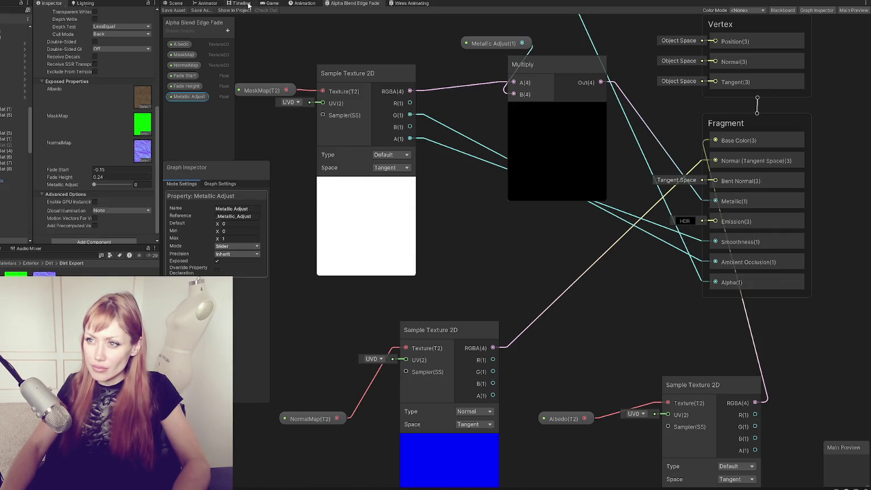
Try a Metallic Adjust value on the dirt material in the scene
left_click(176, 3)
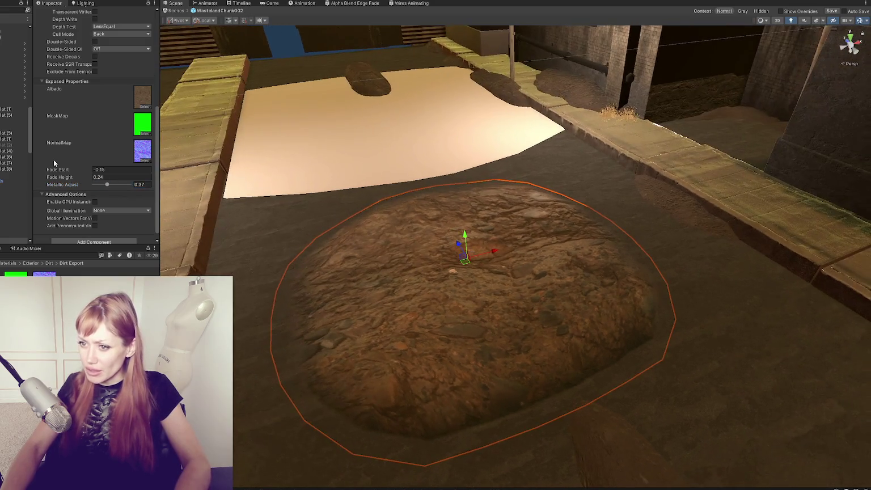
left_click(131, 185)
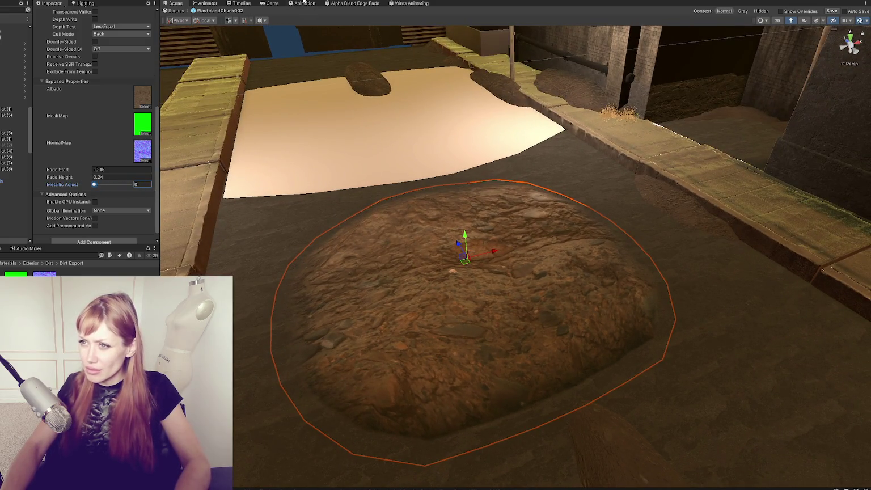
left_click(335, 4)
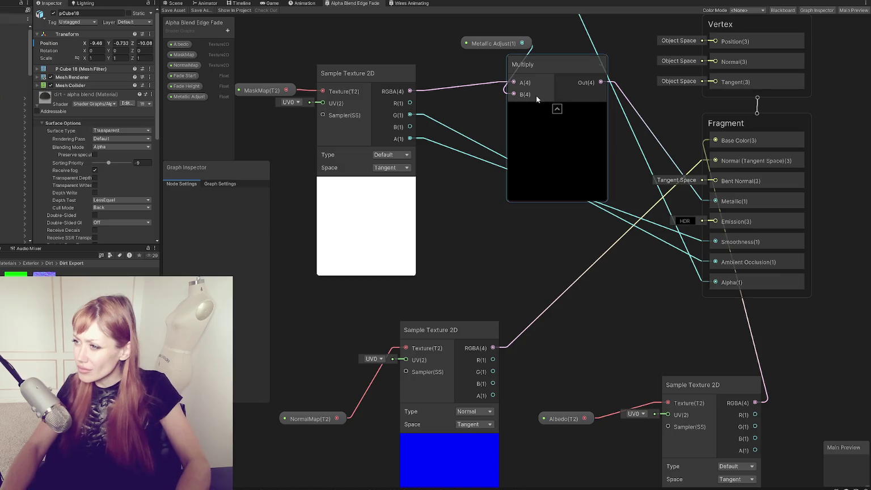
Tidy the Metallic Adjust and Multiply nodes and create an Add node
left_click_drag(495, 43, 448, 37)
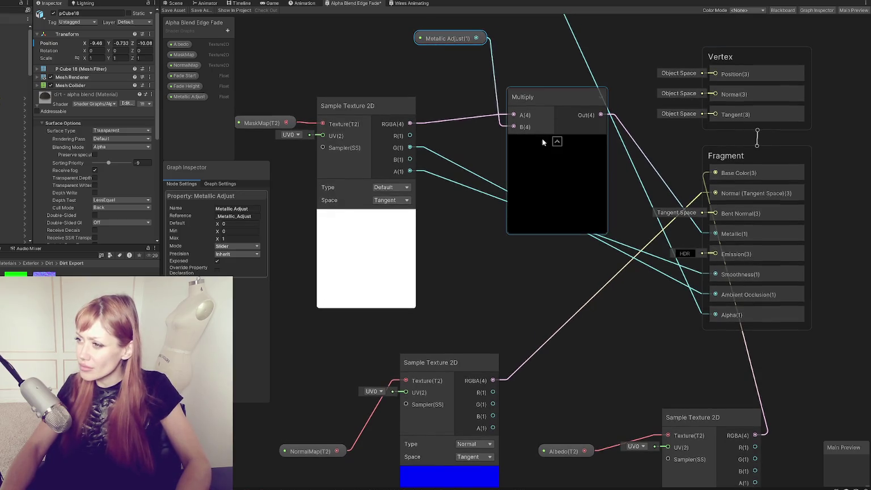
left_click(557, 140)
left_click(537, 139)
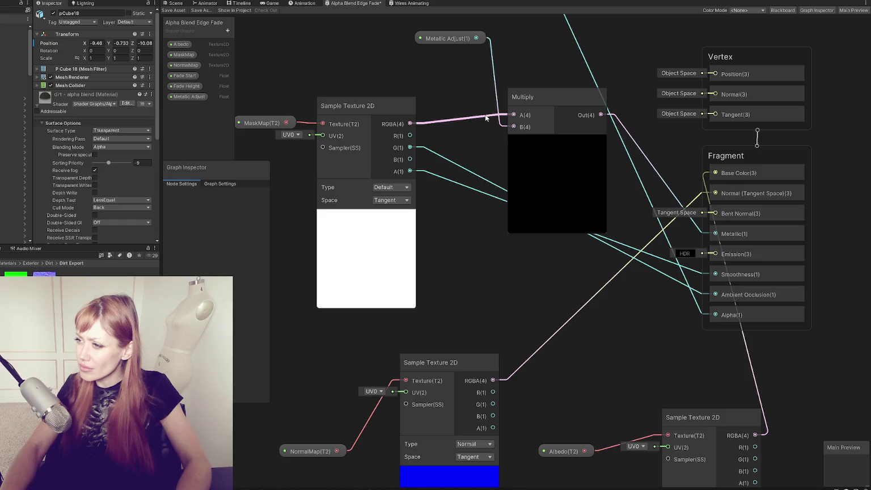
right_click(464, 88)
left_click(476, 91)
type("add")
left_click(493, 59)
mouse_move(518, 106)
left_mouse_down()
mouse_move(549, 243)
mouse_move(694, 224)
mouse_move(715, 234)
left_mouse_up()
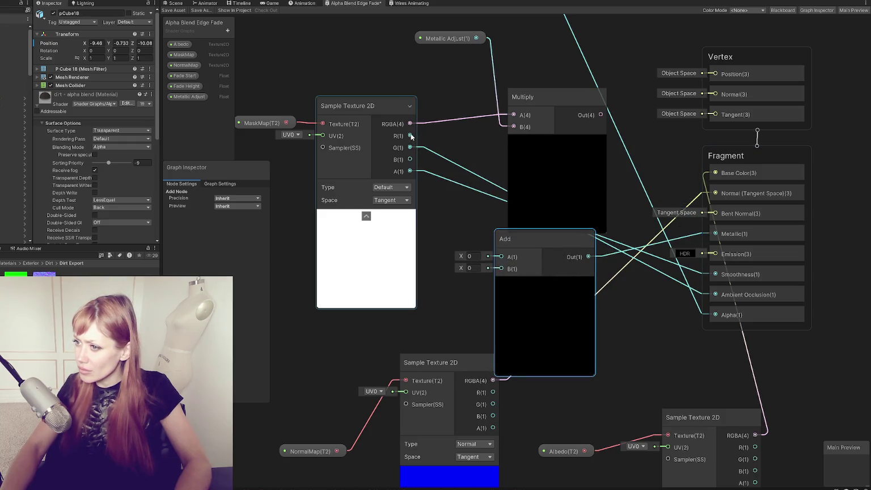
Feed the mask's red channel into Multiply A and Multiply into Metallic, then save
left_click_drag(411, 136, 513, 115)
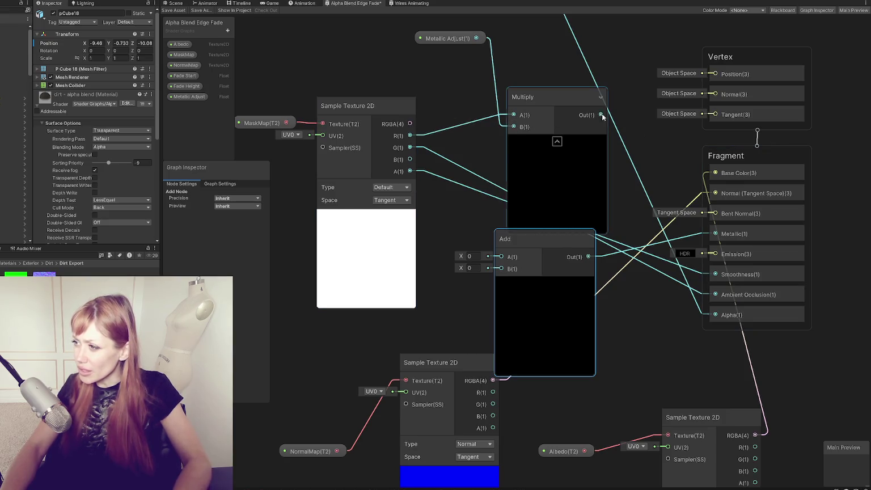
mouse_move(601, 115)
left_mouse_down()
mouse_move(689, 230)
mouse_move(716, 233)
left_mouse_up()
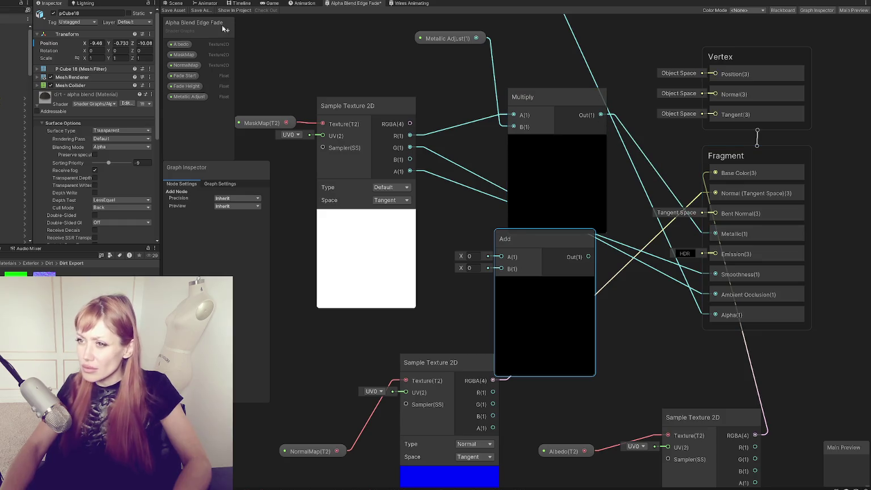
left_click(174, 11)
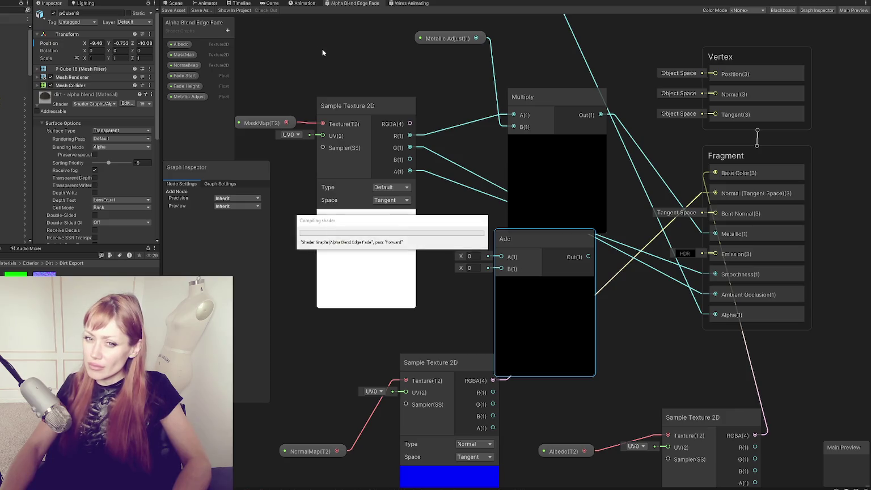
Lower the dirt material's Metallic Adjust value in the scene to test it
left_click(174, 3)
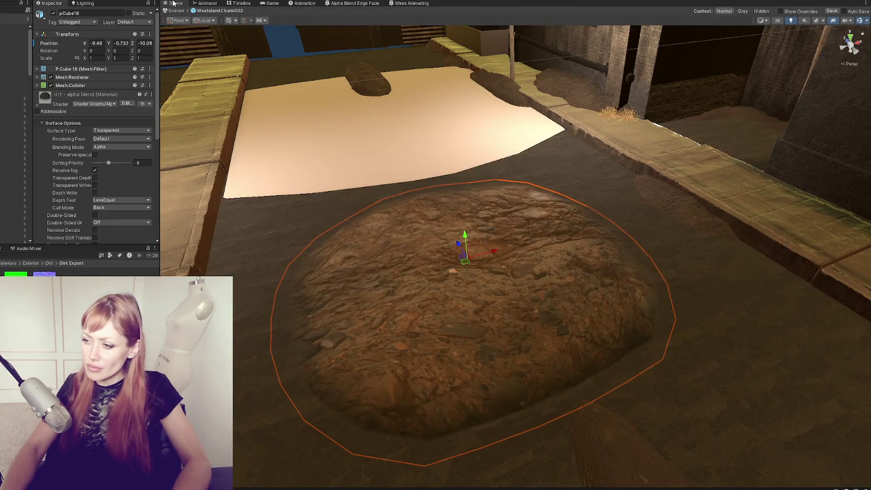
scroll(118, 164, "down", 5)
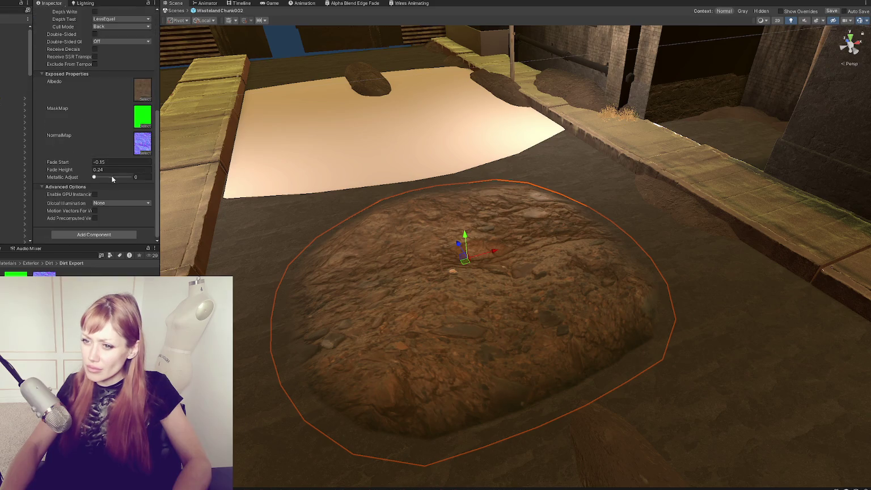
left_click_drag(131, 178, 119, 175)
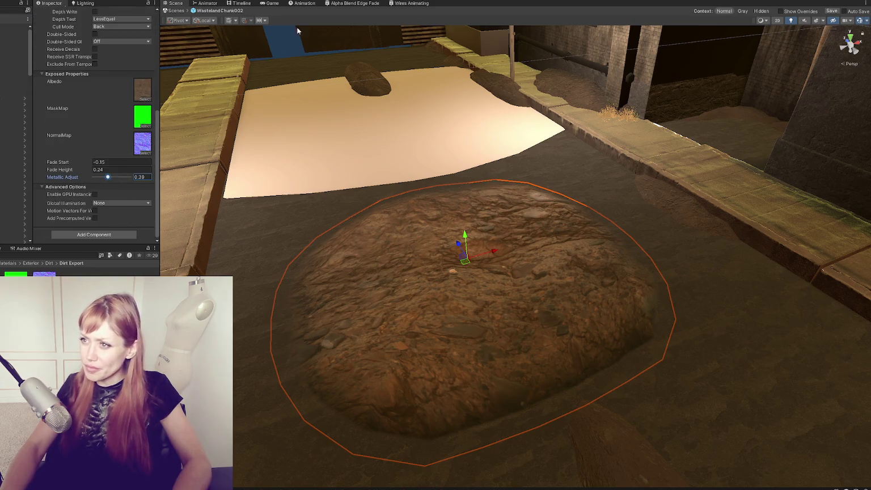
left_click(335, 3)
Rewire the Add node to combine the mask's red channel with Metallic Adjust, and save
mouse_move(588, 257)
left_mouse_down()
mouse_move(706, 273)
mouse_move(715, 234)
left_mouse_up()
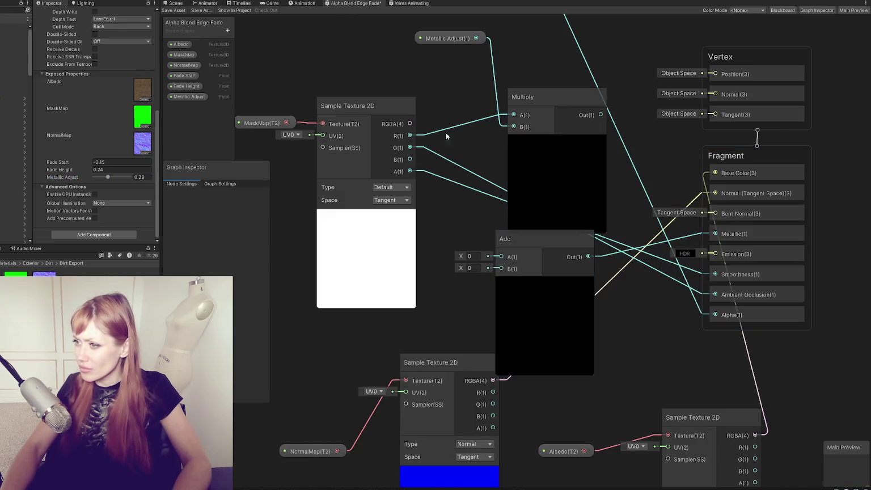
left_click_drag(411, 136, 509, 251)
left_click_drag(503, 258, 476, 38)
mouse_move(559, 93)
left_mouse_down()
mouse_move(582, 30)
mouse_move(583, 42)
left_mouse_up()
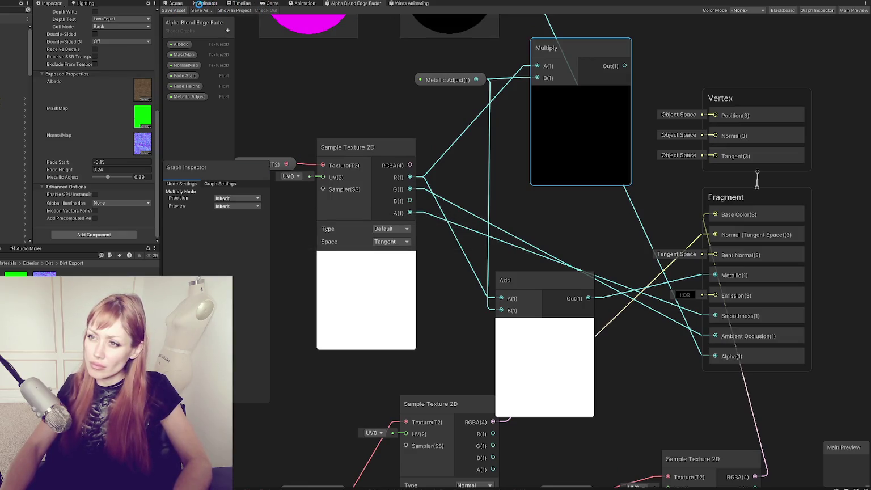
left_click(175, 9)
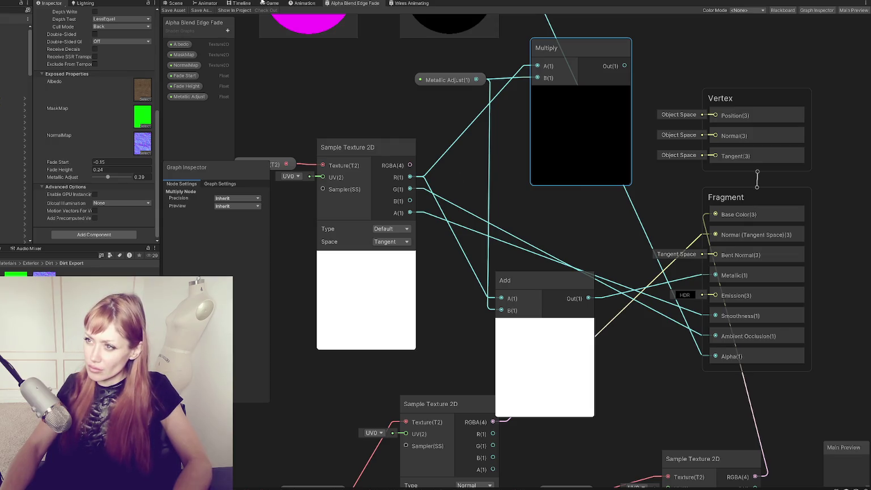
Test Metallic Adjust at 1 on the dirt mound, then set it back to 0
left_click(175, 4)
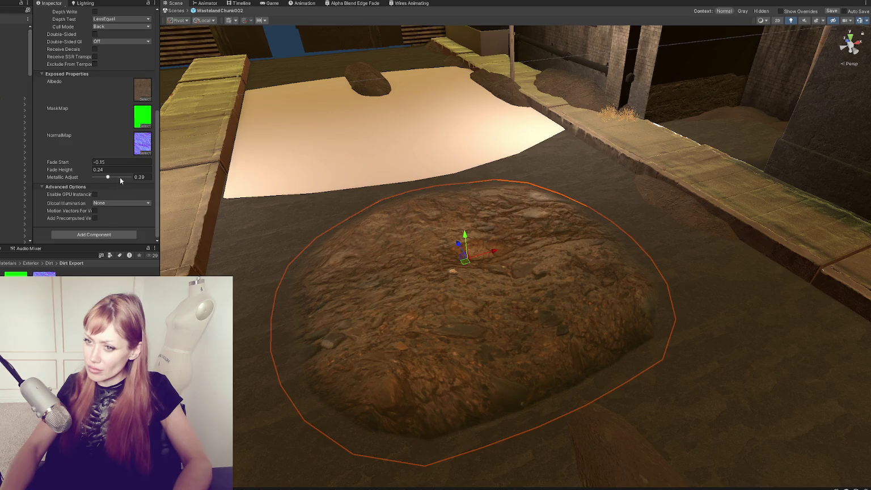
mouse_move(75, 178)
left_mouse_down()
mouse_move(174, 177)
mouse_move(74, 176)
left_mouse_up()
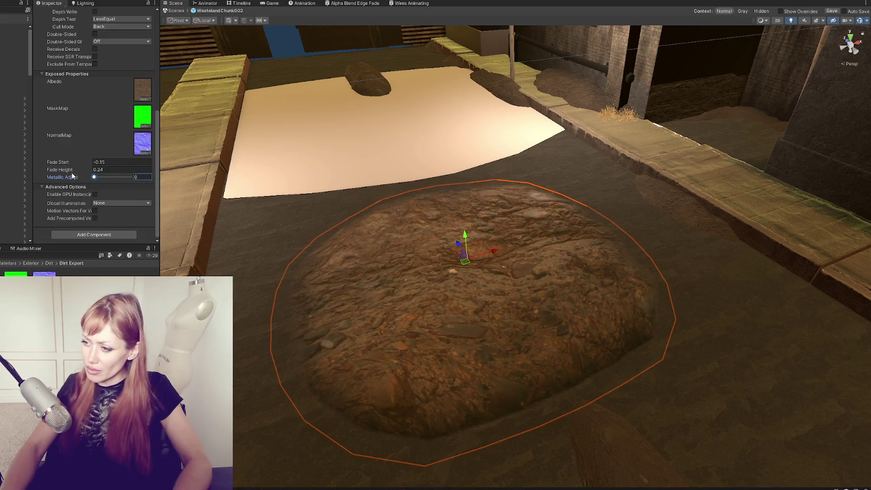
mouse_move(381, 194)
left_mouse_down()
mouse_move(132, 160)
mouse_move(143, 181)
mouse_move(75, 180)
left_mouse_up()
left_click_drag(255, 142, 306, 6)
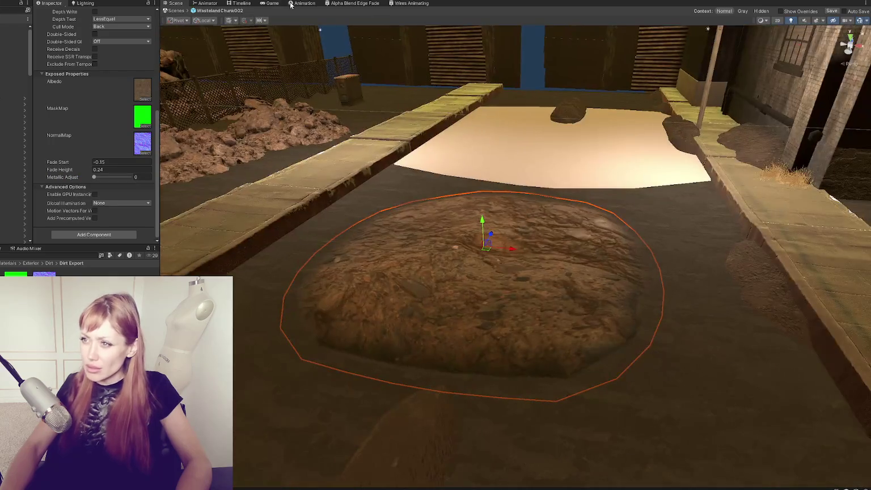
left_click(355, 4)
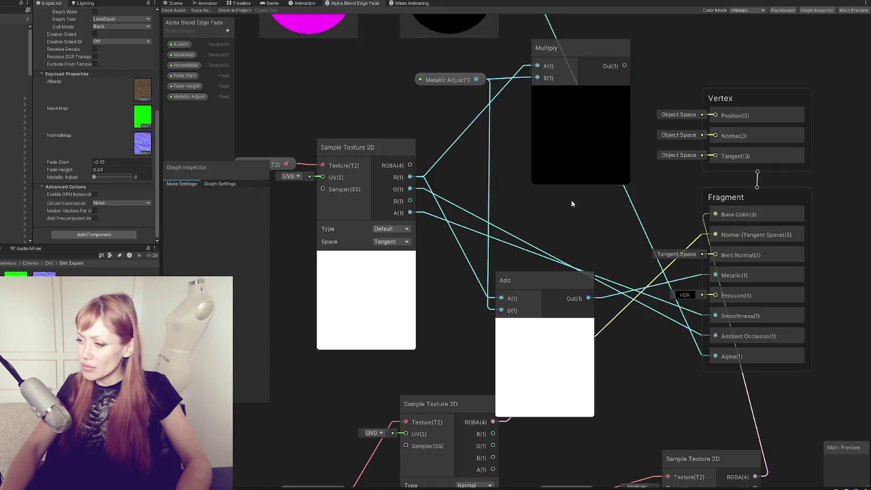
Delete the Multiply node, position the Add node beside Metallic Adjust, and add another Add node
right_click(582, 76)
left_click(597, 130)
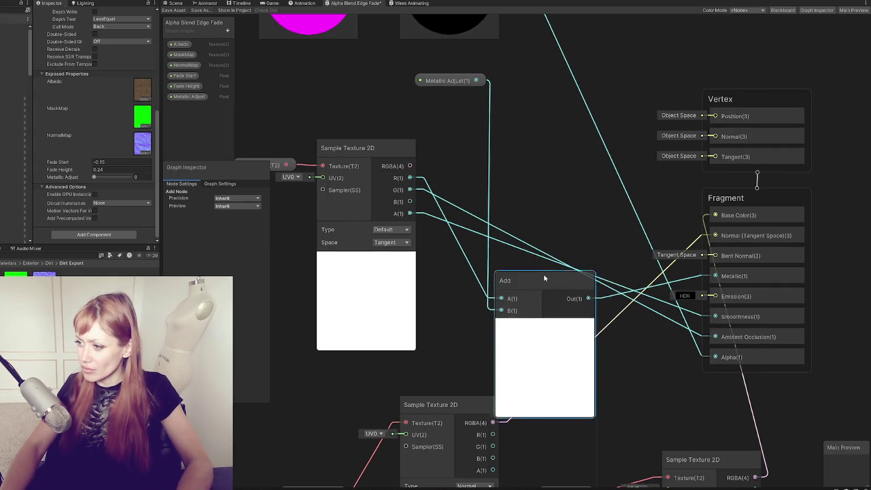
left_click_drag(544, 277, 561, 70)
right_click(470, 291)
left_click(482, 292)
type("add")
left_click(500, 259)
mouse_move(566, 324)
left_mouse_down()
mouse_move(701, 344)
mouse_move(716, 266)
mouse_move(707, 359)
mouse_move(715, 233)
mouse_move(486, 262)
mouse_move(584, 330)
mouse_move(565, 324)
left_mouse_up()
mouse_move(523, 305)
left_mouse_down()
mouse_move(534, 212)
mouse_move(525, 218)
left_mouse_up()
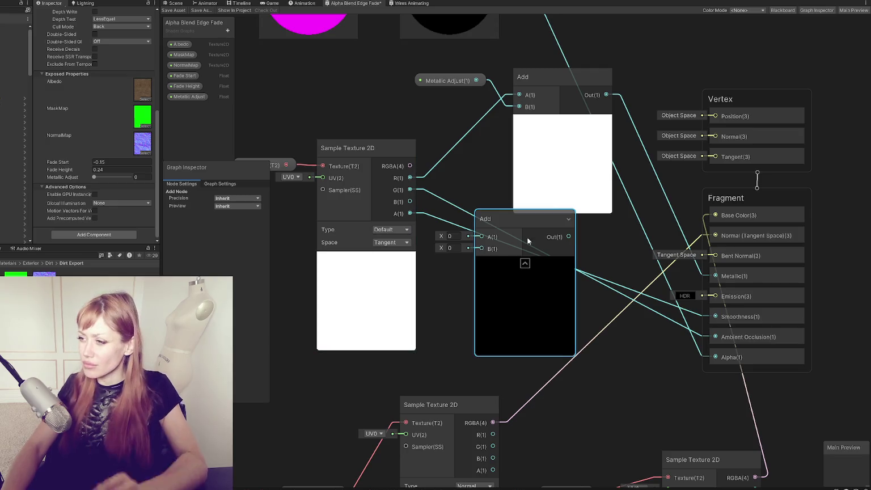
Insert a Normal Strength node between the normal texture's RGBA and Normal, removing the spare Add
key("space")
type("norm")
double_click(612, 245)
left_click_drag(624, 258, 572, 316)
right_click(546, 222)
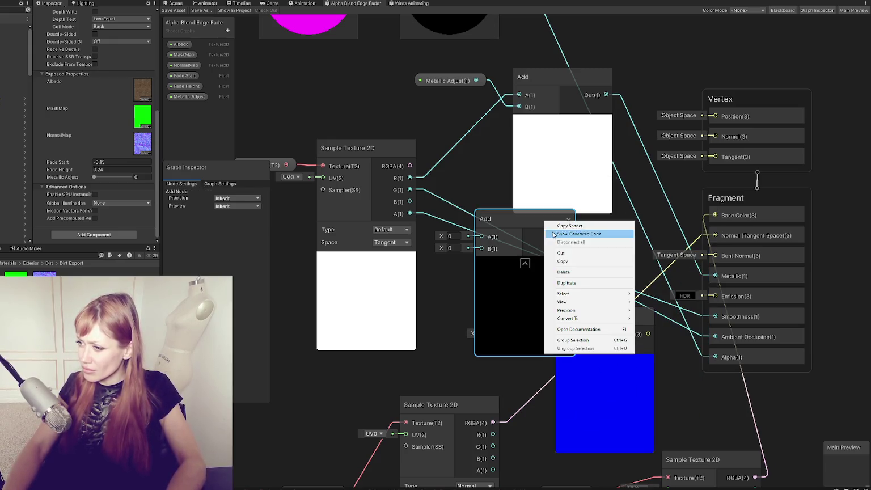
left_click(563, 271)
mouse_move(648, 334)
left_mouse_down()
mouse_move(703, 281)
mouse_move(715, 236)
left_mouse_up()
left_click_drag(493, 422, 561, 334)
left_click(227, 30)
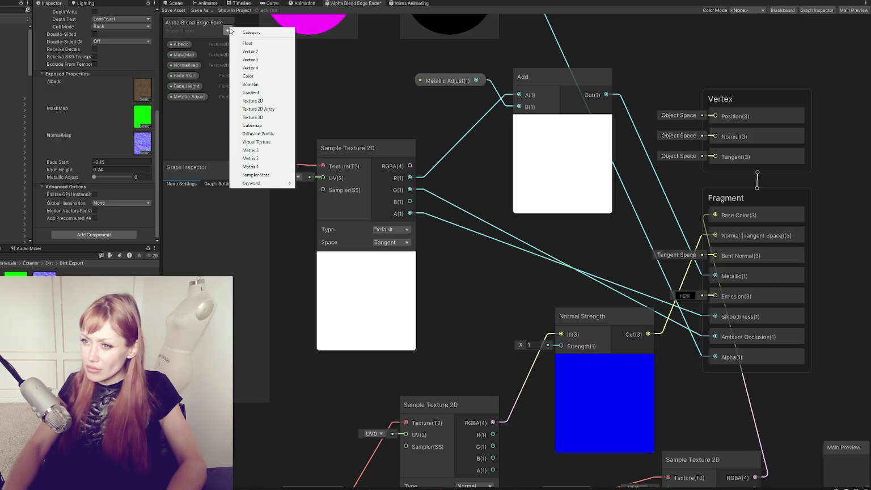
Add a 'Normal Adjust' Float slider wired into Normal Strength's strength, and save the graph
left_click(244, 45)
type("Normal Adjust")
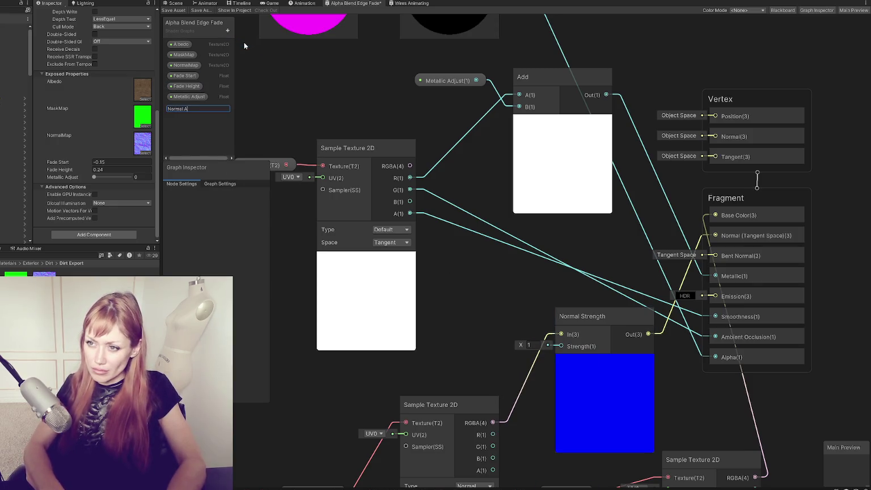
key("Return")
left_click(185, 107)
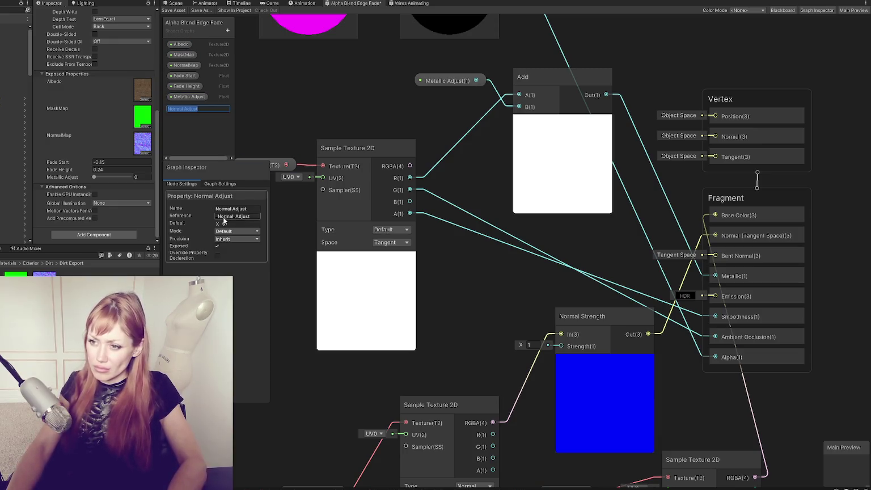
left_click(231, 231)
left_click(244, 248)
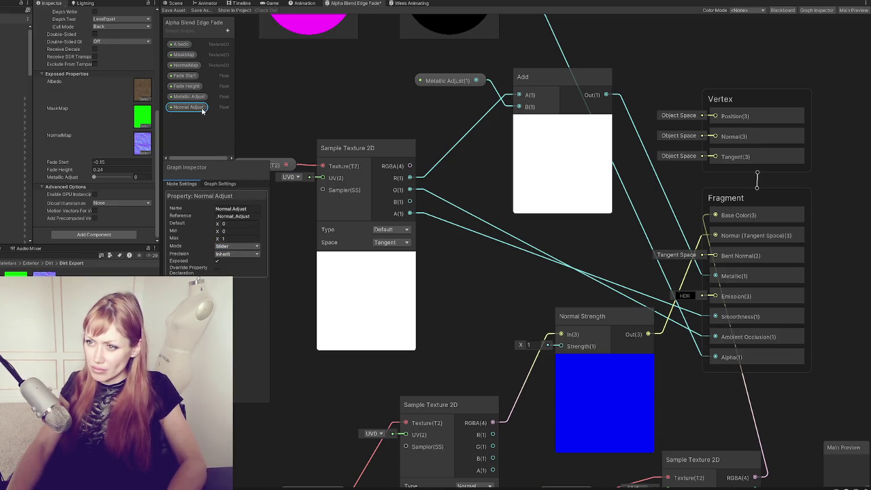
left_click_drag(500, 318, 503, 330)
left_click_drag(556, 333, 561, 346)
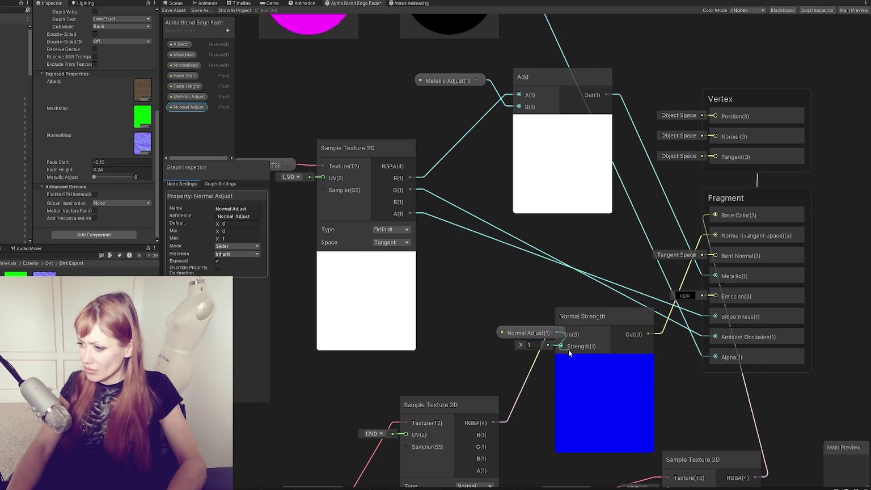
left_click(168, 8)
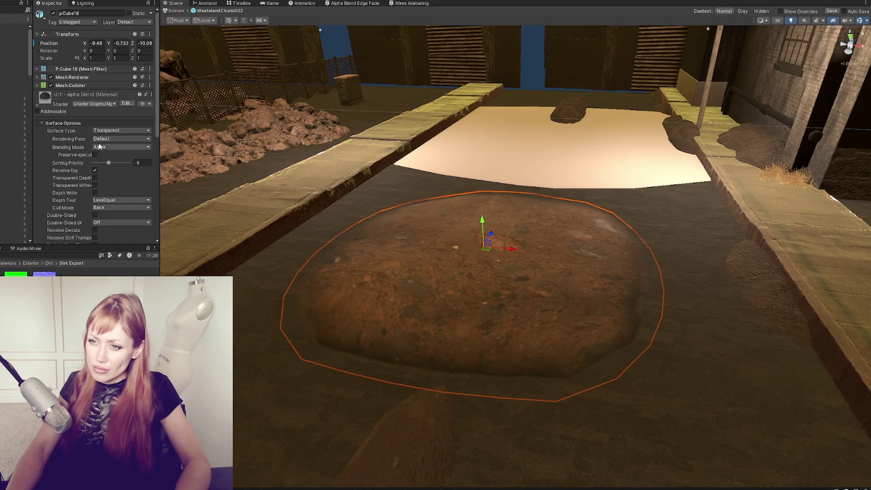
scroll(99, 147, "down", 5)
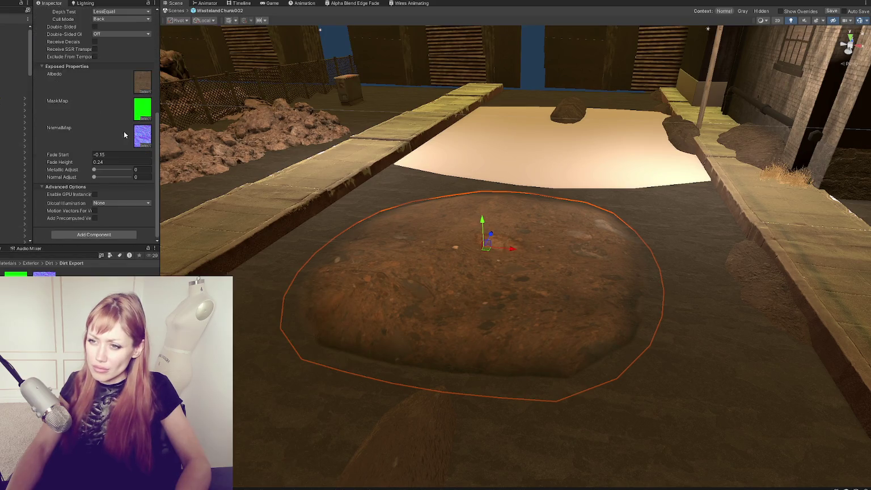
Raise the dirt material's Normal Adjust slider to about 0.92
mouse_move(95, 177)
left_mouse_down()
mouse_move(139, 181)
mouse_move(115, 184)
left_mouse_up()
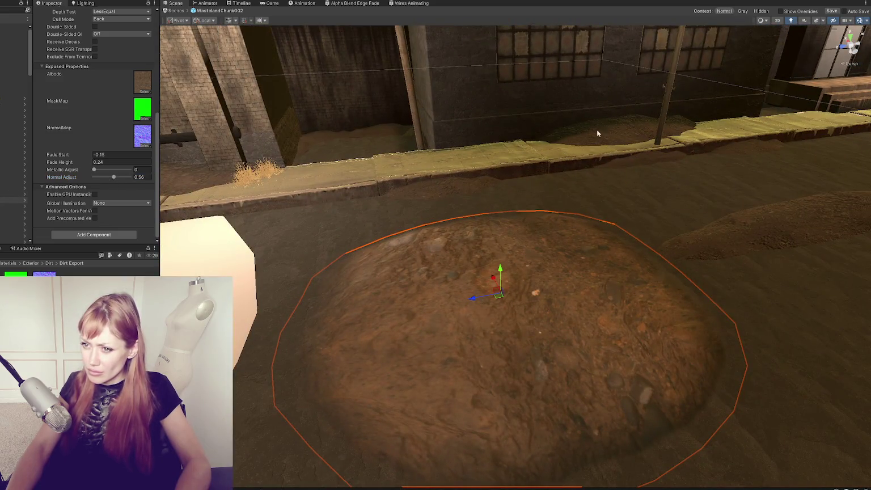
left_click(127, 177)
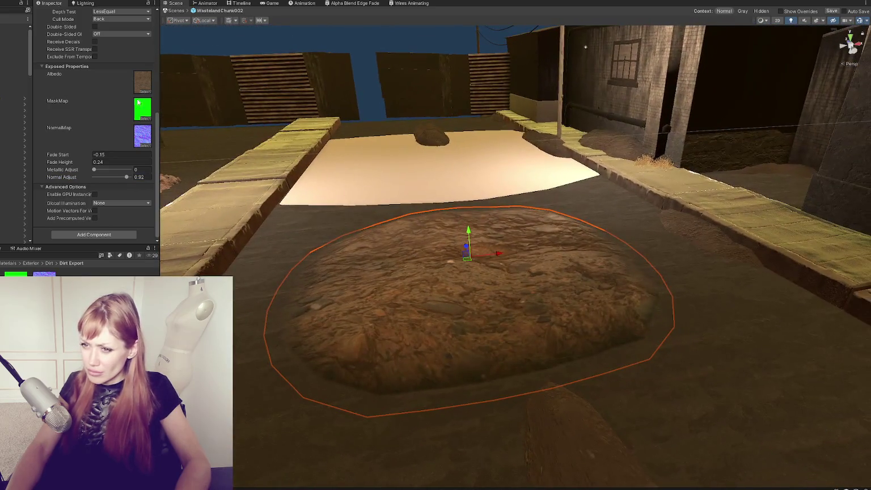
left_click(353, 4)
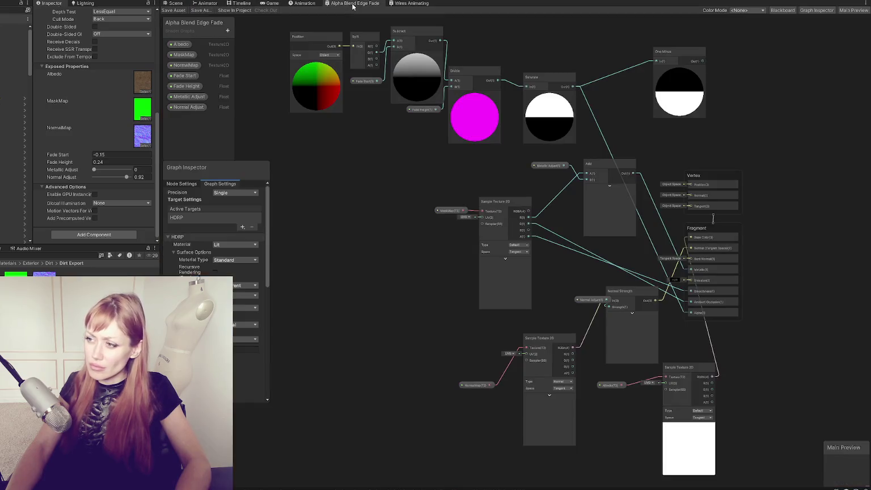
Create an Add node fed by the Sample Texture 2D's A channel
scroll(509, 242, "up", 4)
left_click_drag(641, 238, 509, 217)
right_click(509, 218)
left_click(519, 225)
type("add")
key("Return")
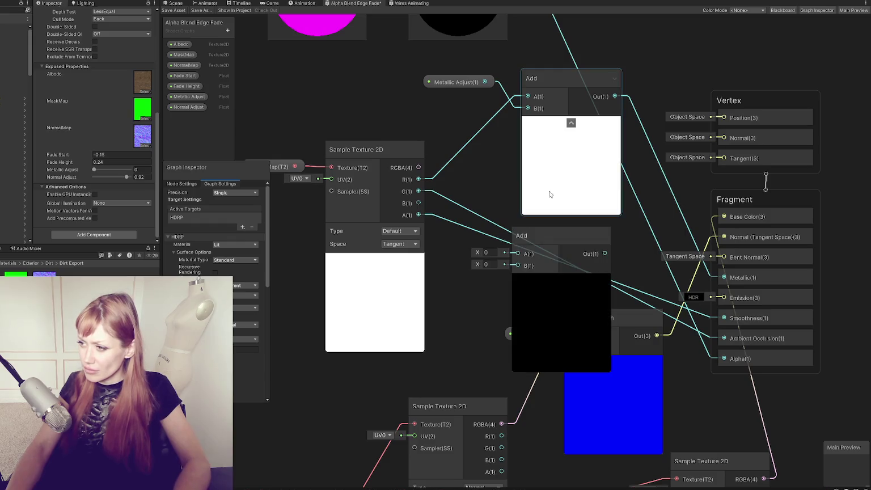
mouse_move(606, 254)
left_mouse_down()
mouse_move(711, 357)
mouse_move(724, 297)
left_mouse_up()
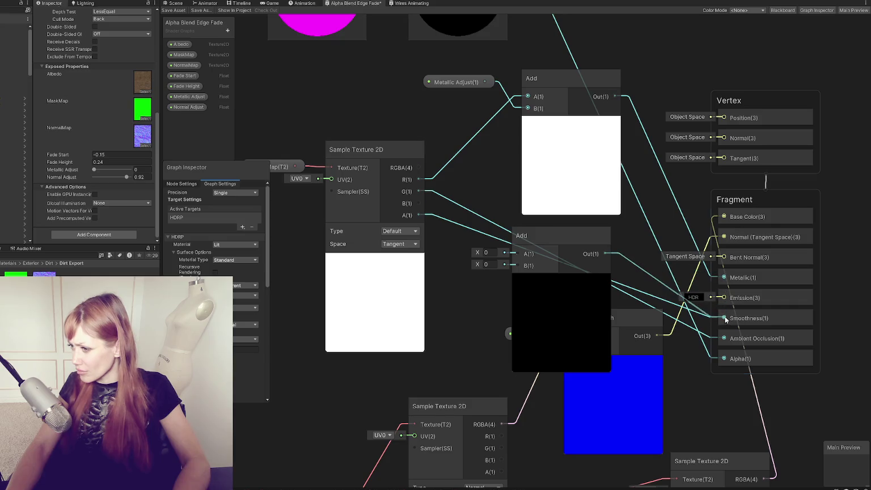
left_click(416, 196)
left_click_drag(418, 215, 517, 253)
Create a 'Smoothness Adjust' Float property in slider mode, ordered above Normal Adjust
left_click(227, 30)
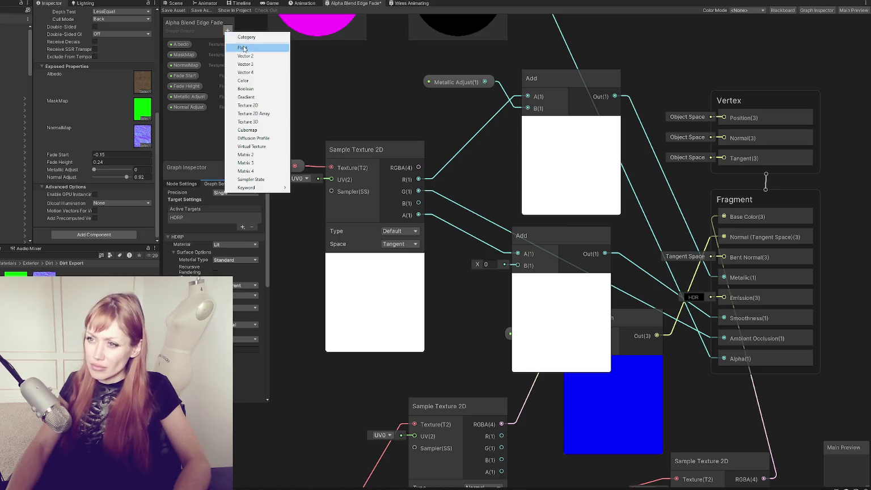
left_click(243, 48)
type("Smoothness Adjust")
key("Return")
left_click(200, 119)
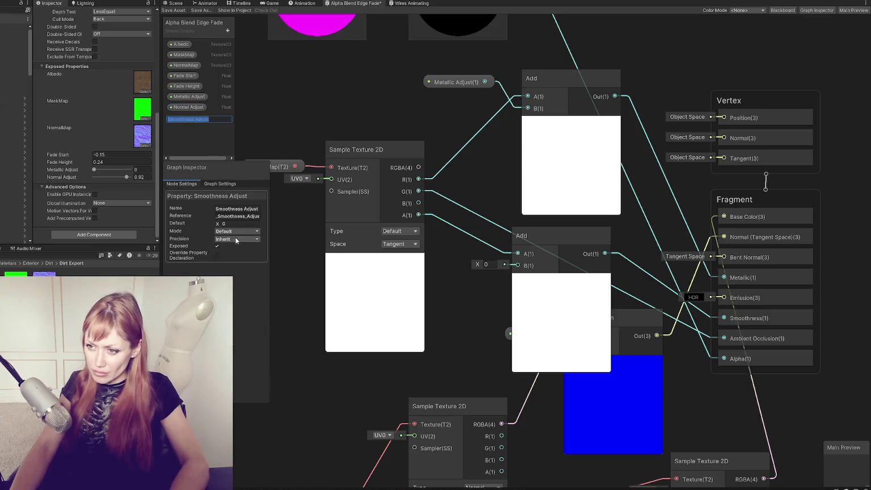
left_click(236, 241)
left_click(237, 231)
left_click(230, 246)
left_click_drag(196, 118, 193, 108)
Wire Smoothness Adjust into the Add node's B input and save the graph
double_click(190, 108)
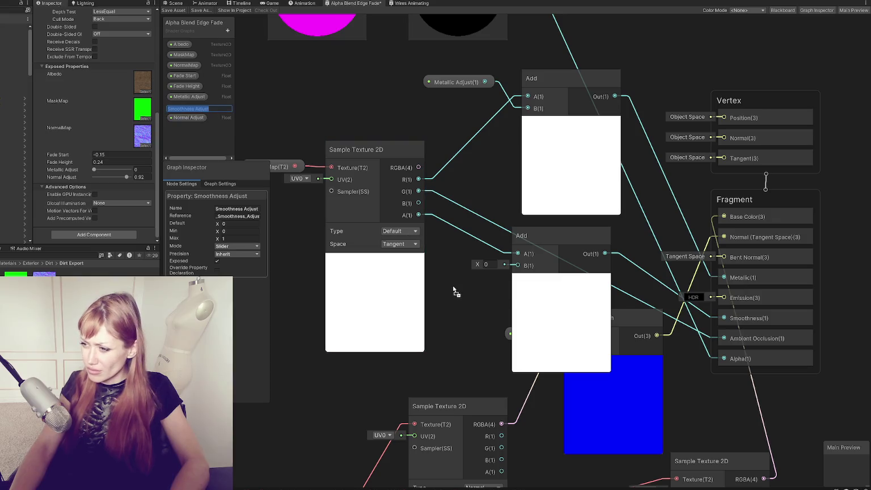
left_click_drag(453, 290, 457, 291)
left_click_drag(532, 295, 518, 265)
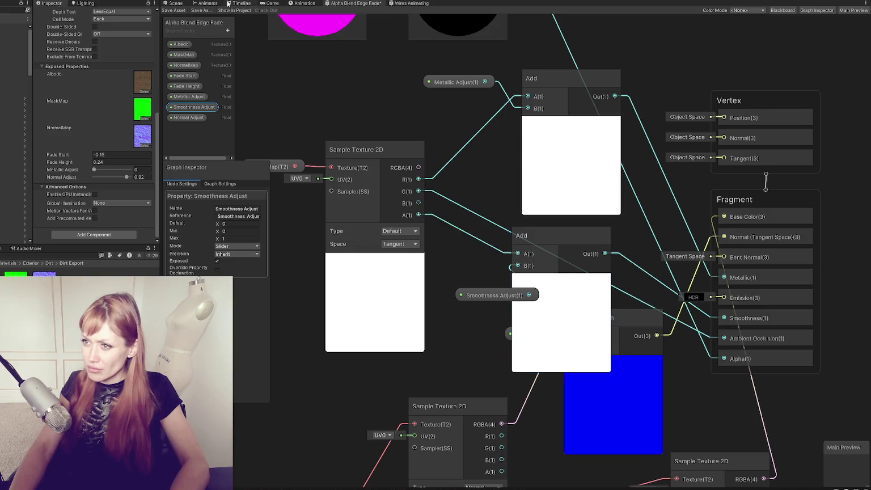
left_click(172, 10)
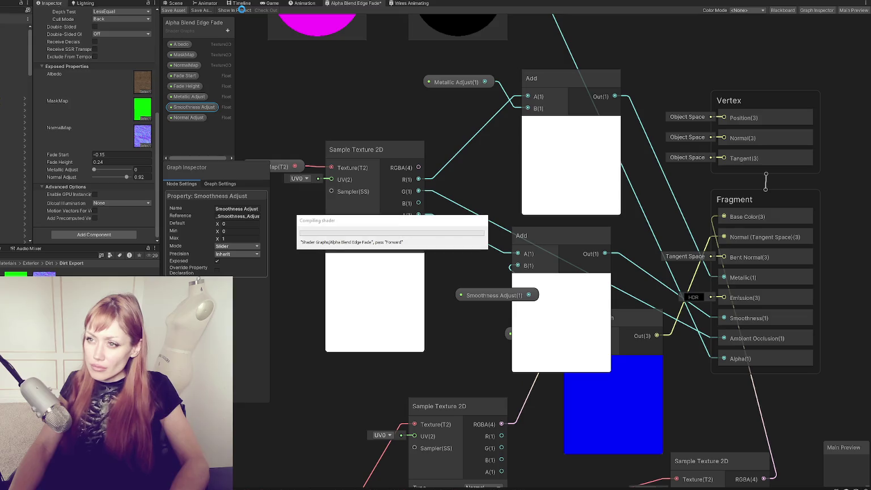
left_click(168, 3)
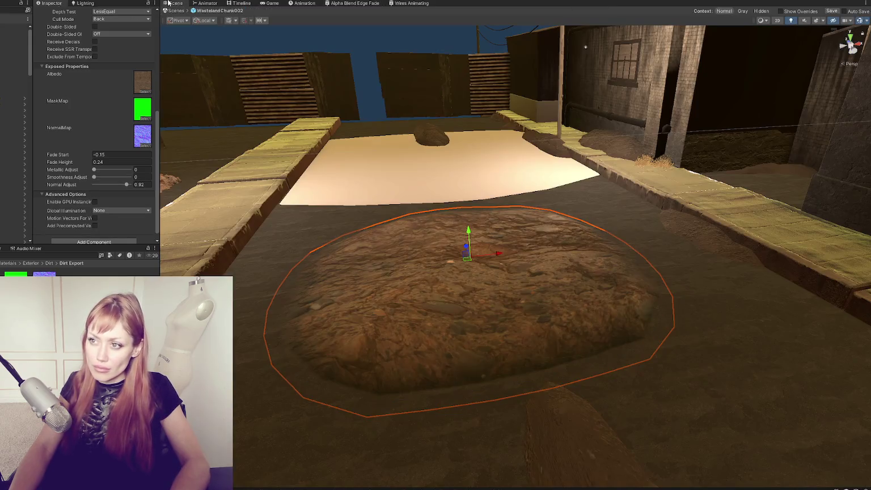
Test Smoothness Adjust on the dirt material, return it to about 0, and orbit around the mound
mouse_move(109, 178)
left_mouse_down()
mouse_move(130, 178)
mouse_move(95, 177)
left_mouse_up()
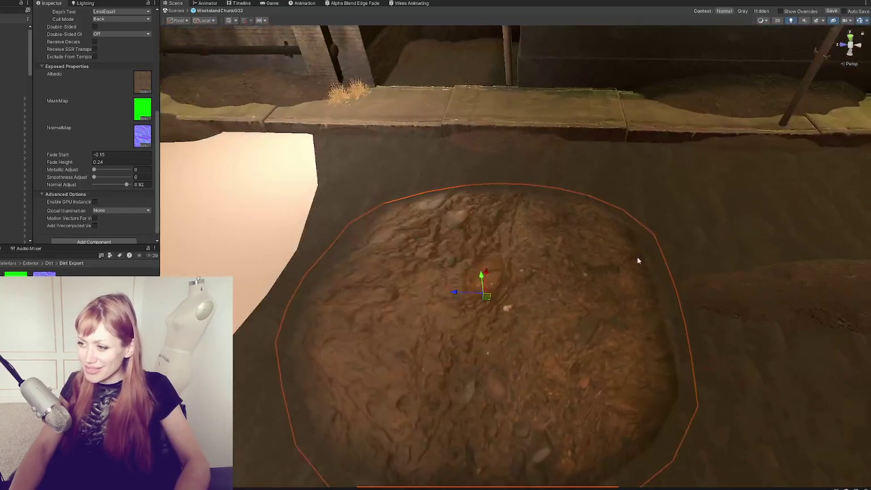
scroll(649, 263, "down", 2)
mouse_move(648, 262)
left_mouse_down()
mouse_move(745, 306)
mouse_move(438, 278)
left_mouse_up()
mouse_move(438, 278)
left_mouse_down()
mouse_move(369, 289)
mouse_move(414, 284)
mouse_move(479, 250)
mouse_move(470, 274)
mouse_move(482, 171)
mouse_move(526, 214)
mouse_move(516, 227)
mouse_move(467, 202)
mouse_move(491, 215)
mouse_move(461, 223)
mouse_move(472, 175)
mouse_move(470, 226)
left_mouse_up()
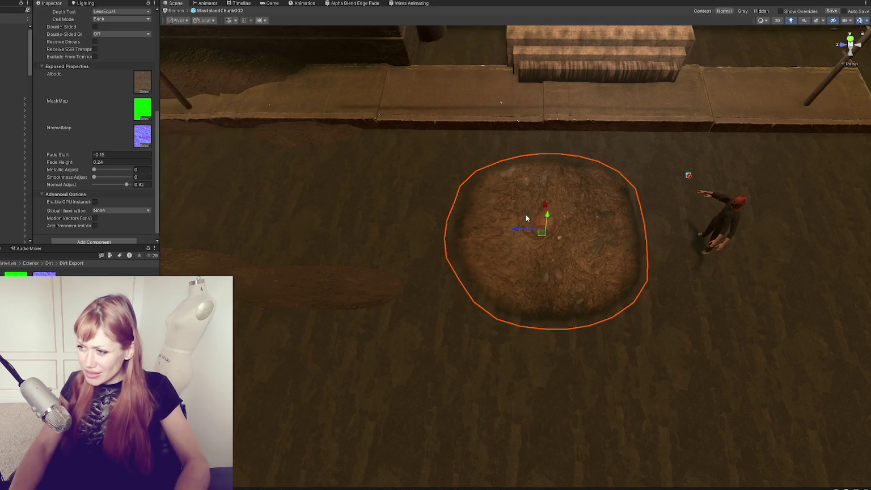
scroll(452, 248, "up", 3)
scroll(109, 111, "up", 5)
scroll(109, 112, "up", 3)
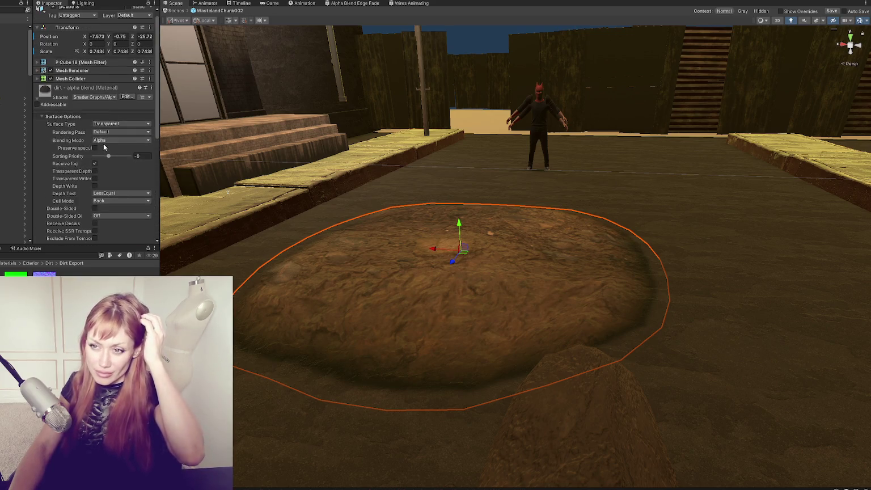
Set the dirt mound's Mesh Renderer Cast Shadows to Off
scroll(112, 147, "up", 1)
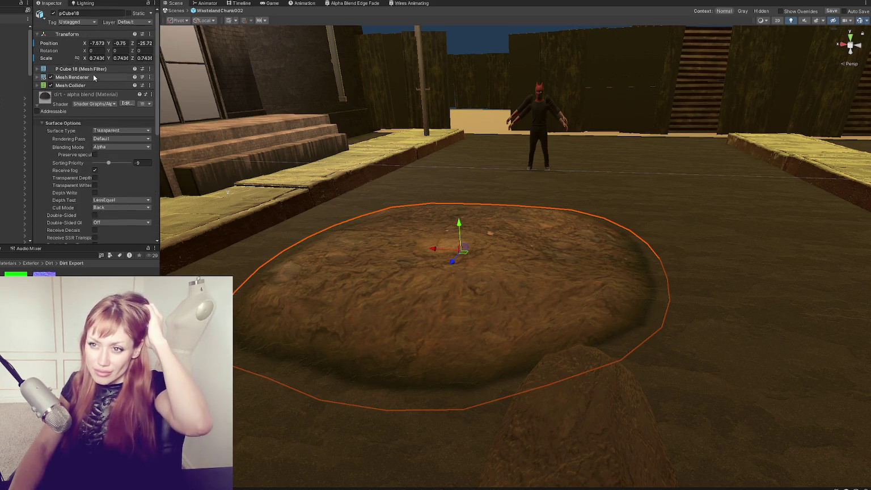
left_click(72, 77)
left_click(102, 120)
left_click(103, 124)
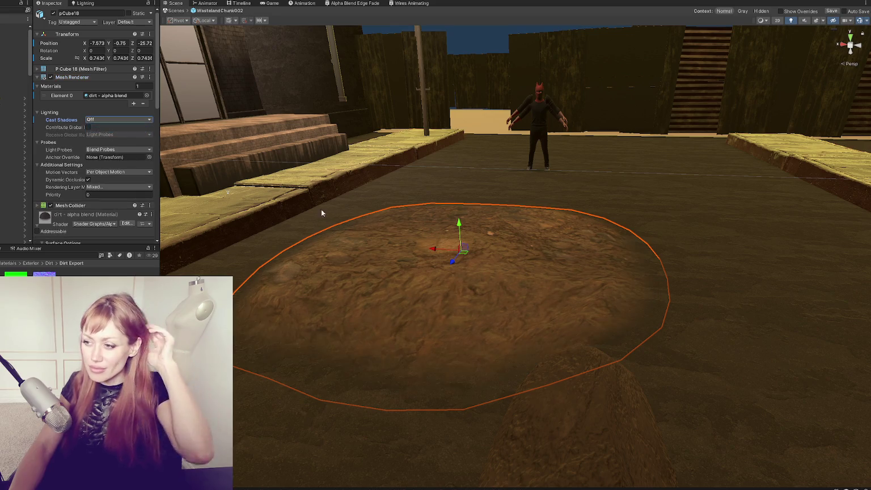
scroll(130, 142, "down", 8)
scroll(444, 241, "down", 3)
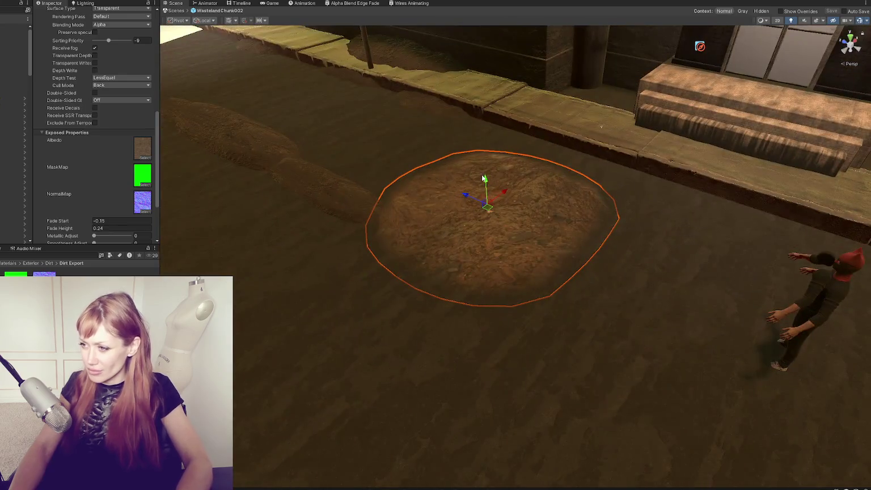
Move the left mound down-left and apply the dirt - alpha blend material to it
mouse_move(485, 188)
left_mouse_down()
mouse_move(485, 180)
mouse_move(498, 191)
left_mouse_up()
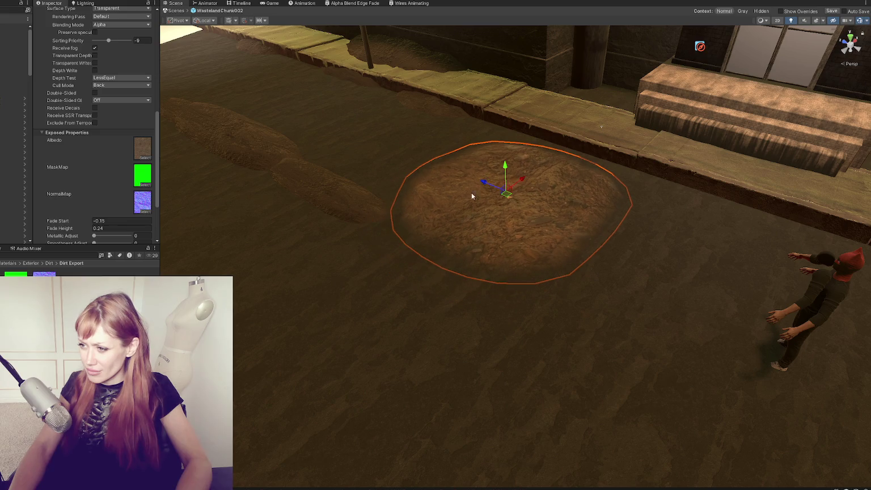
left_click(353, 202)
left_click_drag(348, 178, 296, 199)
left_click(455, 221)
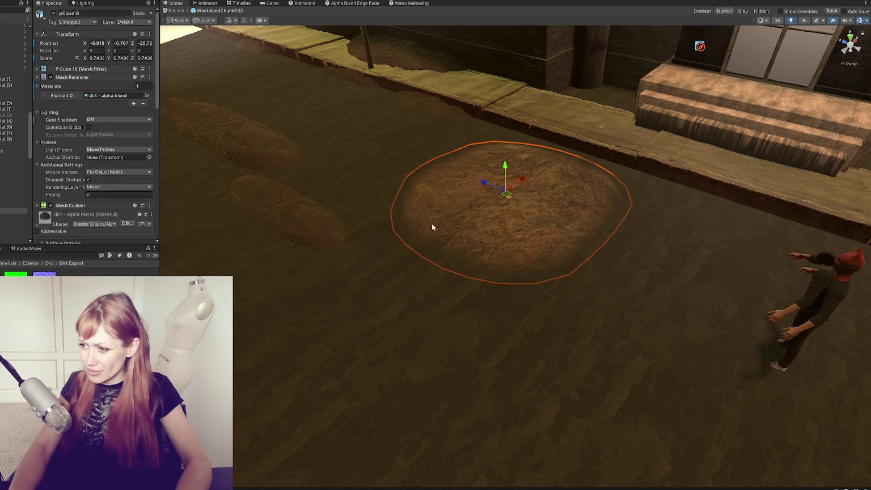
left_click_drag(67, 121, 225, 196)
mouse_move(74, 118)
left_mouse_down()
mouse_move(227, 148)
mouse_move(313, 218)
left_mouse_up()
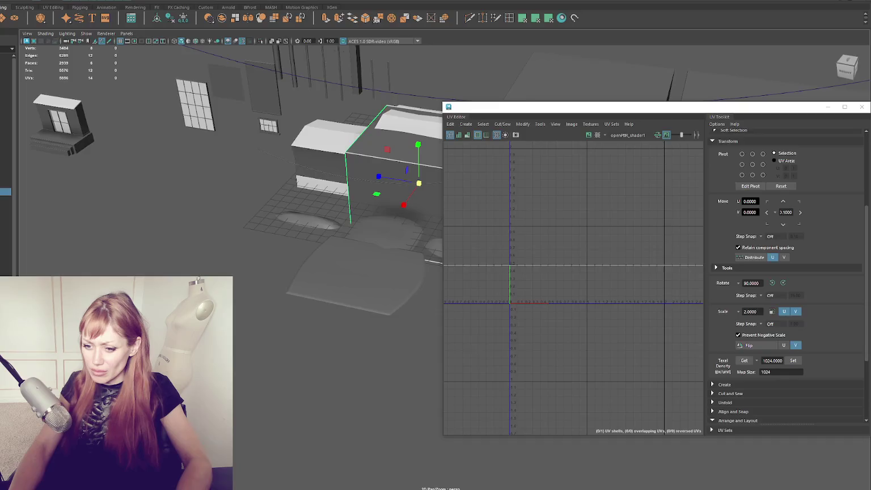
Select the dirt pieces in Maya: the flat ellipses, the small sliver and the top curved piece
left_click(326, 227)
scroll(400, 279, "up", 5)
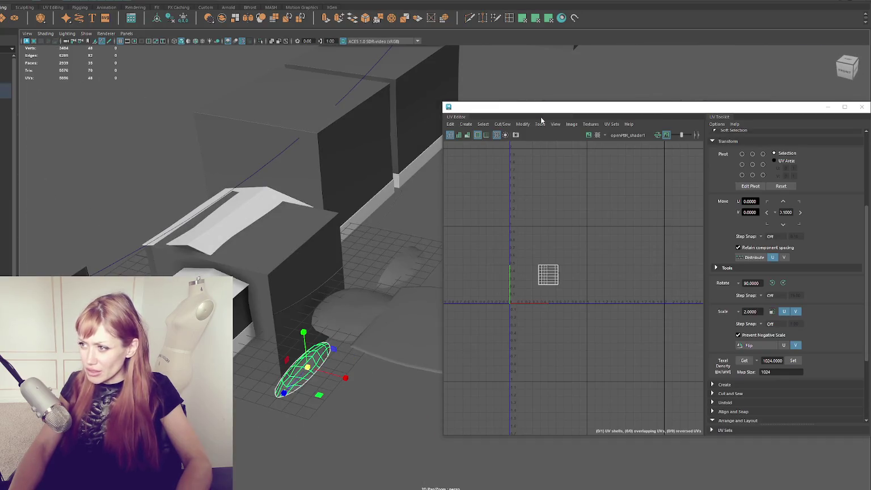
left_click_drag(542, 121, 643, 130)
scroll(397, 256, "up", 2)
mouse_move(409, 255)
left_mouse_down()
mouse_move(395, 250)
mouse_move(301, 288)
mouse_move(296, 256)
left_mouse_up()
left_click(300, 290, "shift")
left_click(295, 256, "shift")
left_click(340, 171, "shift")
left_click(358, 127, "shift")
Merge and lay out all UV shells into five, then scale them to the set texel density
left_click_drag(680, 295, 612, 195)
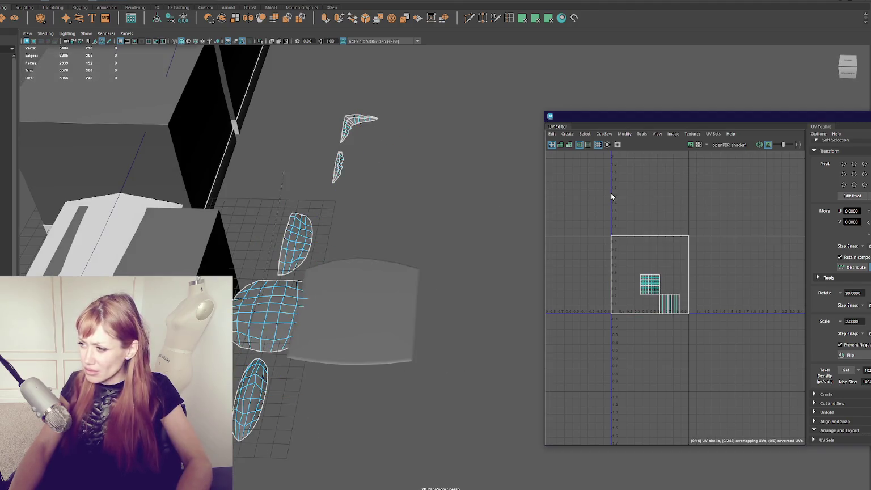
key("ctrl+z")
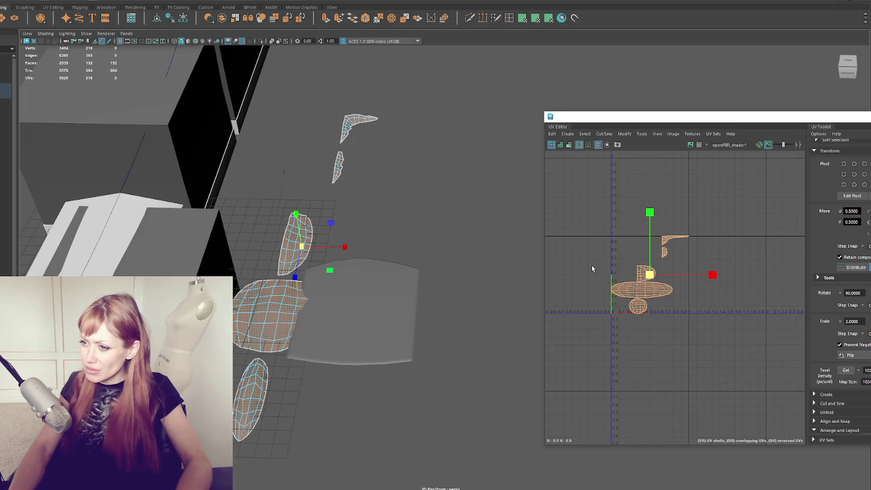
right_click(675, 244, "shift")
left_click(551, 230)
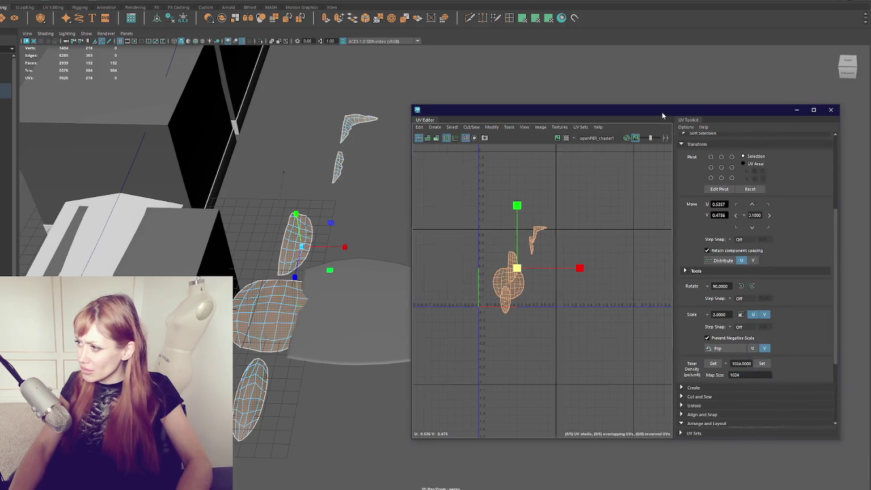
left_click(734, 357)
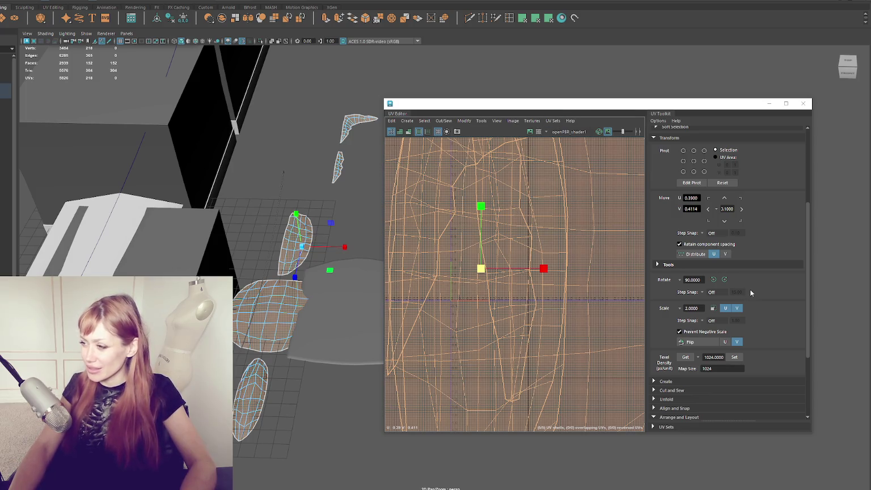
Close the UV Editor
left_click(735, 357)
left_click(803, 103)
right_click(340, 198)
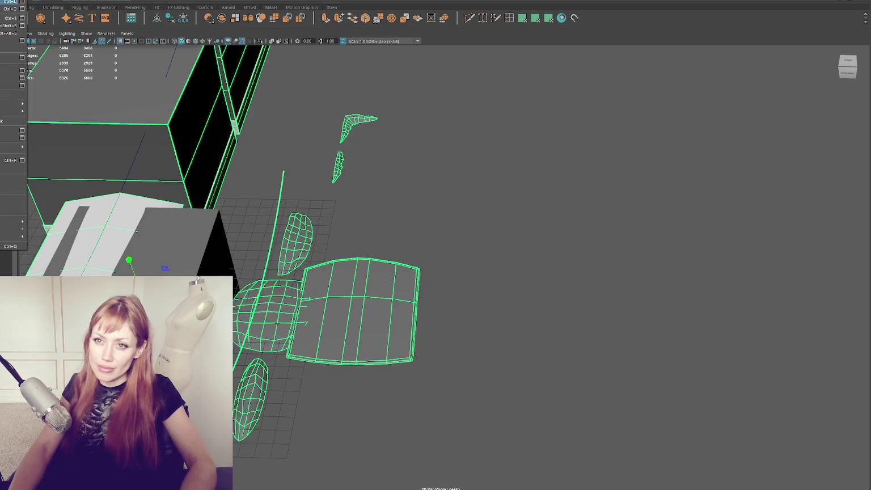
key("Escape")
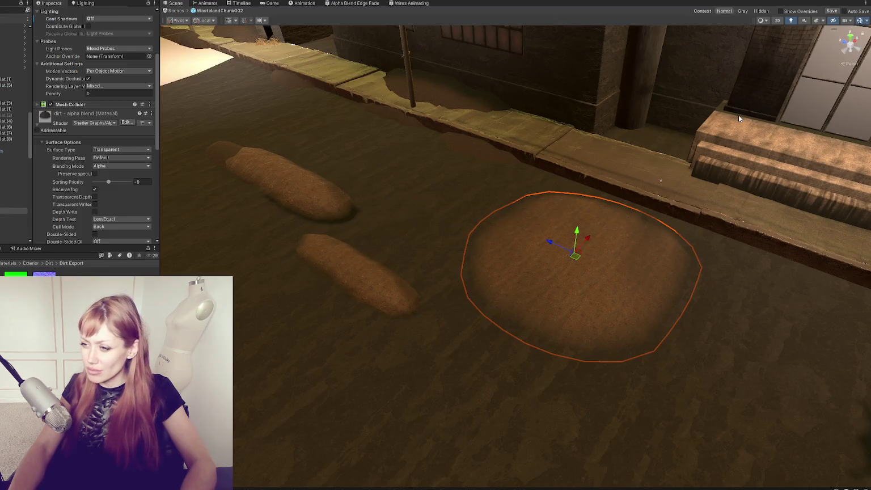
Turn off Cast Shadows on the upper elongated dirt blob
mouse_move(526, 219)
left_mouse_down()
mouse_move(564, 241)
mouse_move(604, 231)
mouse_move(478, 170)
mouse_move(263, 129)
mouse_move(444, 187)
left_mouse_up()
left_click(193, 178)
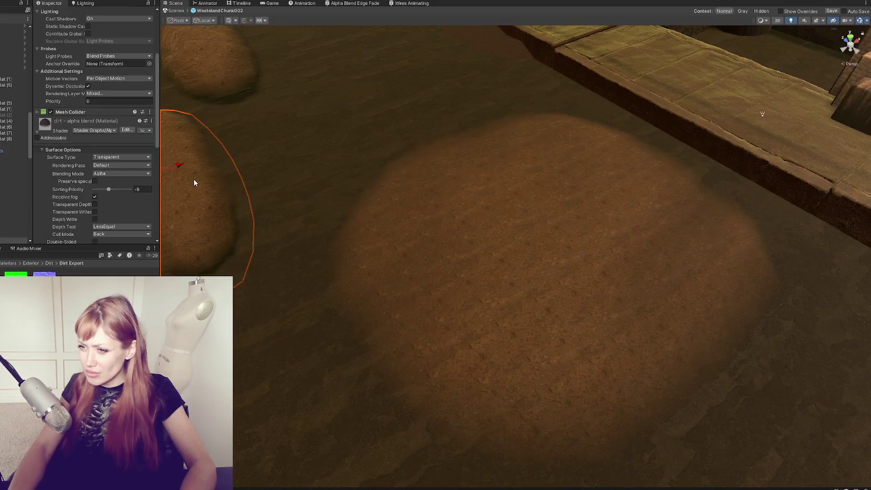
key("f")
left_click(454, 134)
scroll(97, 76, "up", 3)
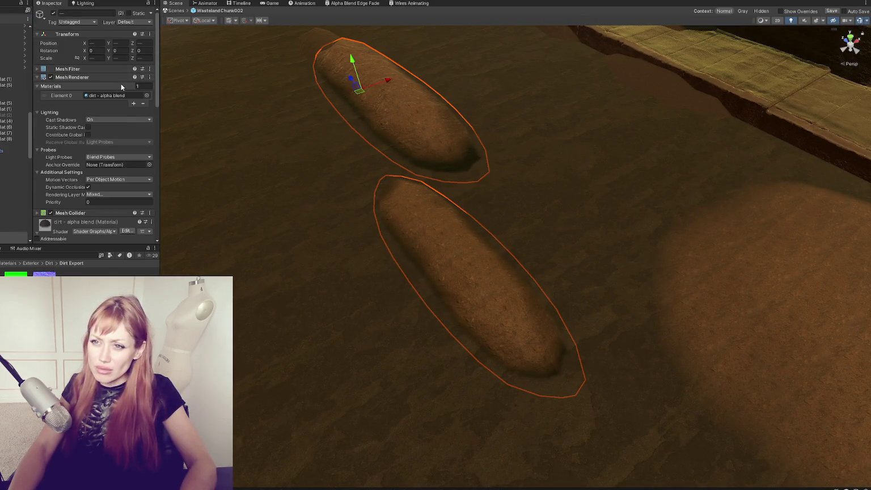
left_click(116, 119)
left_click(99, 125)
scroll(327, 132, "down", 10)
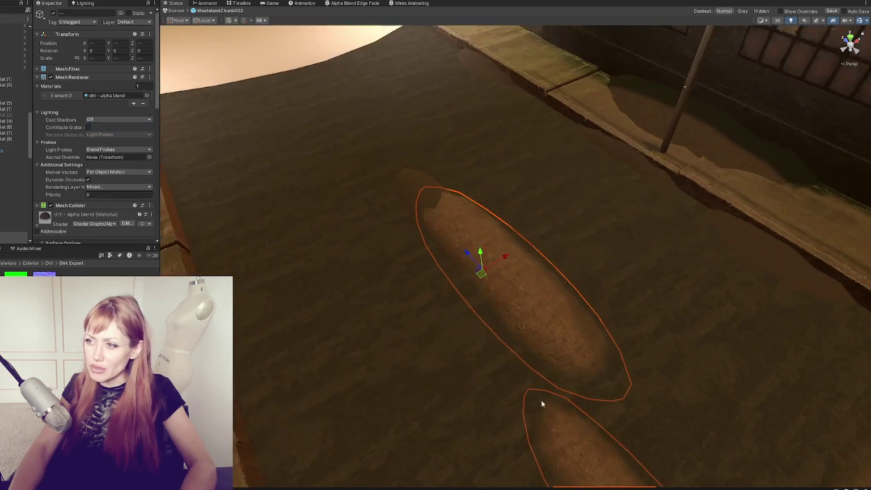
Turn off Cast Shadows on both dirt blobs and the right dirt strip together
left_click(482, 138)
left_click(407, 131)
left_click(392, 128)
left_click(483, 137, "shift")
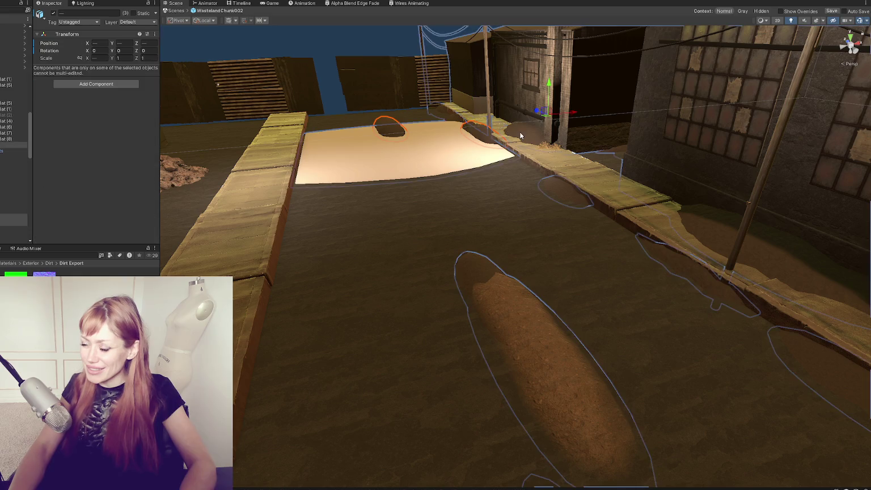
left_click(719, 230, "shift")
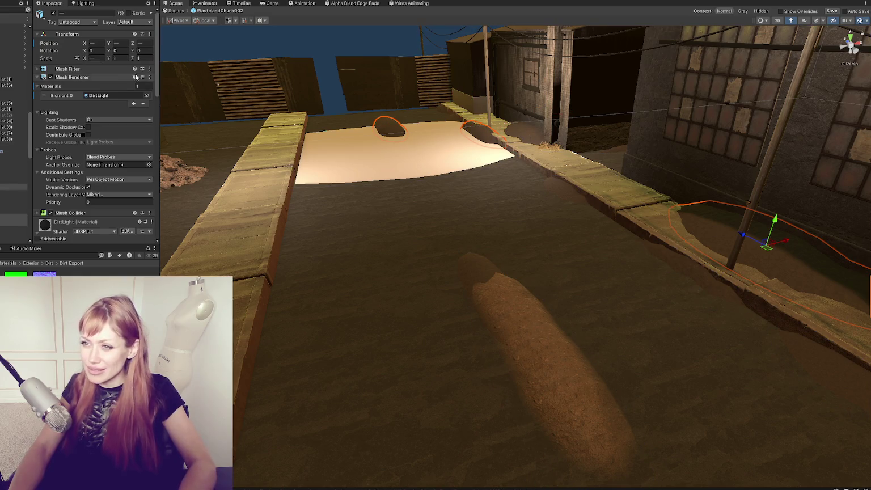
left_click(126, 119)
left_click(113, 127)
Turn off Cast Shadows on the far-end patch and another patch down the alley
left_click(527, 140)
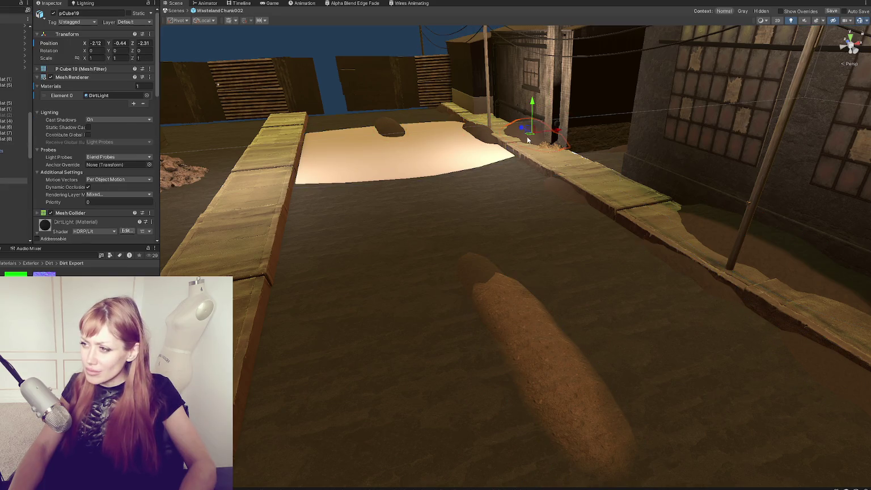
left_click(119, 120)
left_click(114, 128)
mouse_move(652, 307)
left_mouse_down()
mouse_move(535, 286)
mouse_move(766, 314)
left_mouse_up()
left_click(447, 280)
mouse_move(447, 280)
left_mouse_down()
mouse_move(626, 243)
mouse_move(347, 272)
mouse_move(237, 255)
left_mouse_up()
left_click(119, 120)
left_click(114, 126)
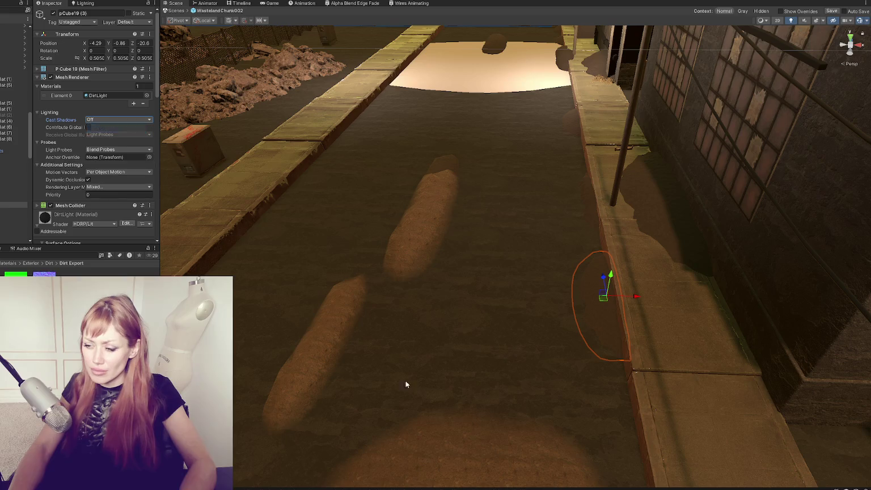
Select the large round dirt patch and fly to a low view along the walkway
left_click(450, 445)
left_click_drag(450, 445, 482, 274)
left_click(462, 312)
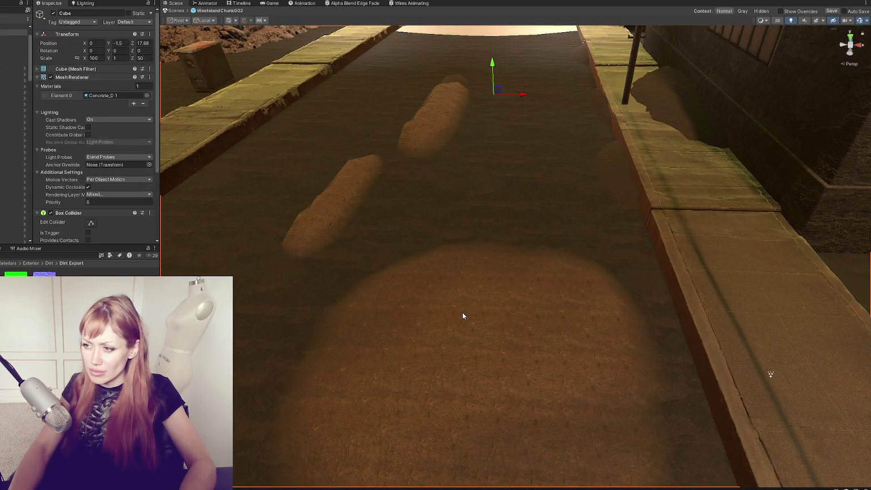
scroll(462, 312, "down", 2)
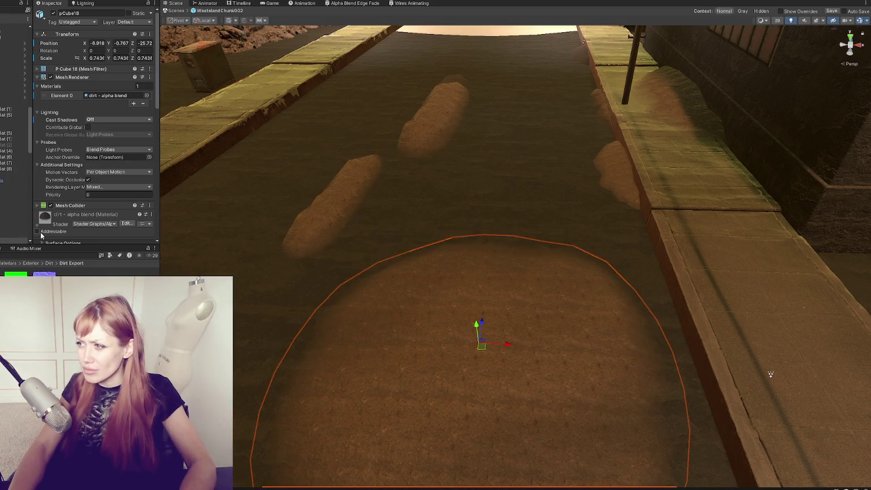
mouse_move(474, 97)
left_mouse_down()
mouse_move(482, 287)
mouse_move(570, 218)
mouse_move(482, 282)
left_mouse_up()
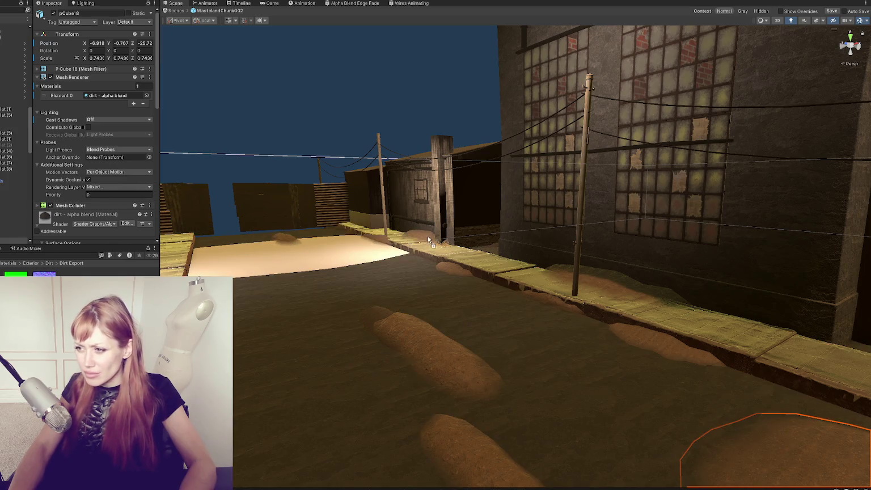
Set the dirt material's Fade Height to 0.07 and Fade Start to -0.19
scroll(99, 187, "down", 10)
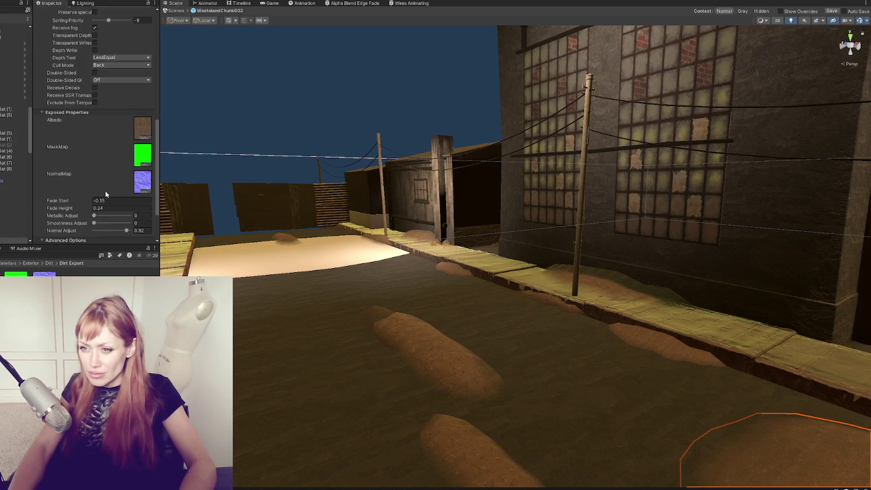
scroll(91, 186, "down", 3)
mouse_move(88, 154)
left_mouse_down()
mouse_move(72, 160)
mouse_move(57, 149)
left_mouse_up()
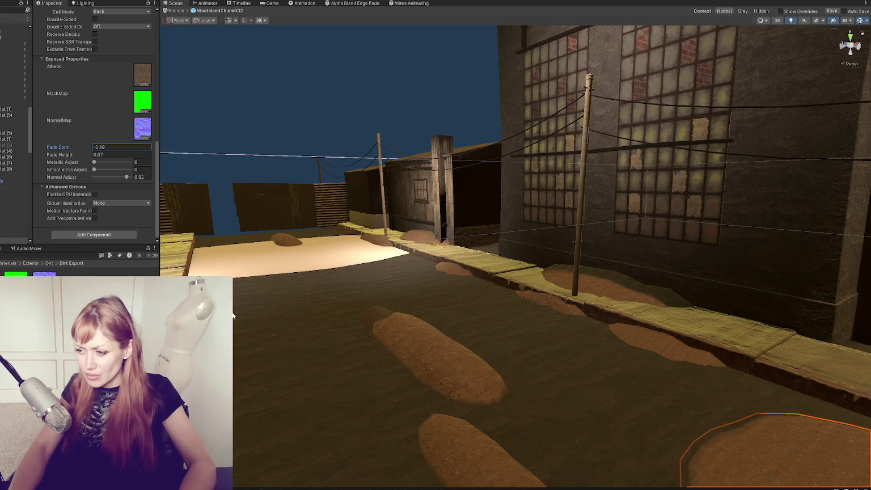
Select the small patch by the pole (pCube28) and raise it slightly
left_click(465, 363)
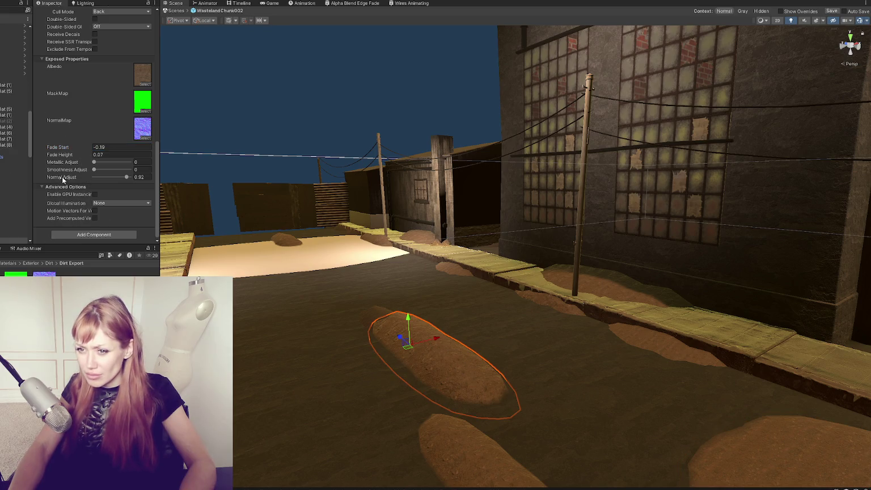
scroll(59, 160, "up", 8)
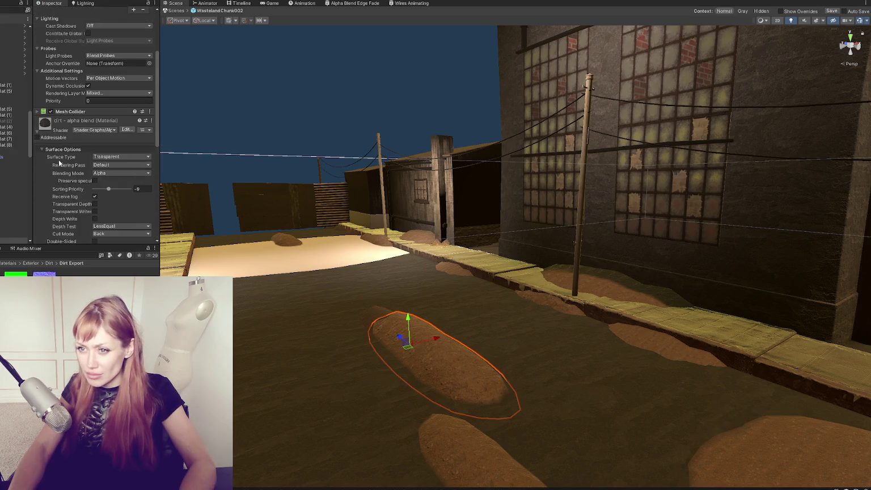
left_click(645, 340)
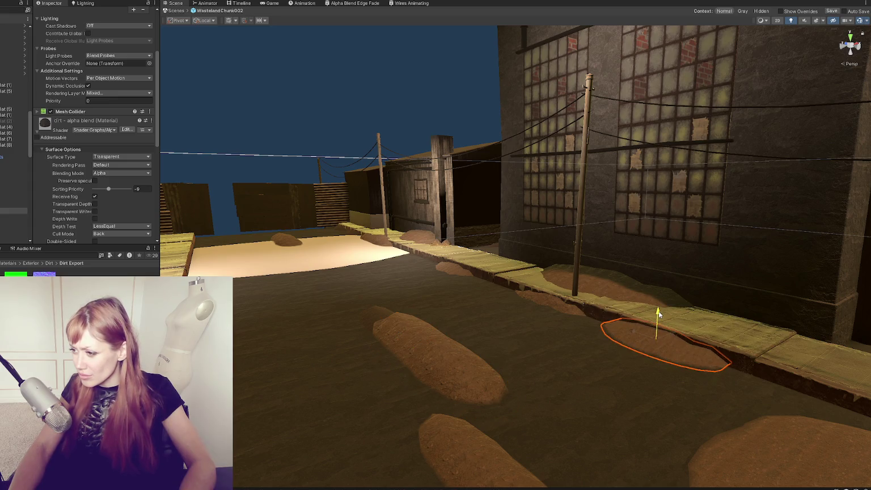
left_click(550, 296)
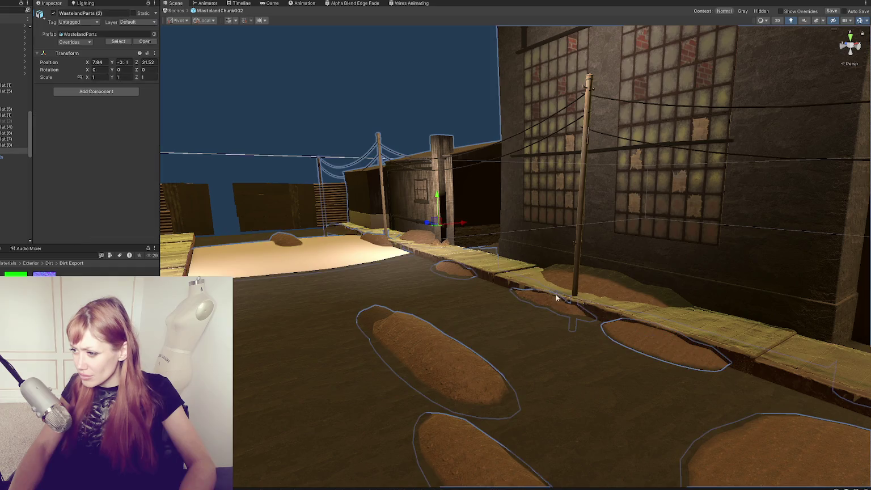
left_click(551, 294)
left_click_drag(544, 271, 544, 269)
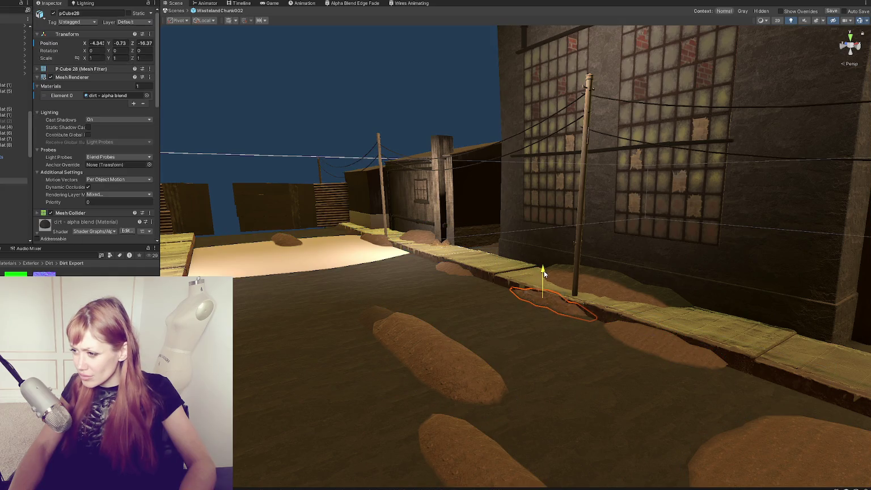
Raise the larger patch at the pole and another dirt patch slightly
left_click(594, 288)
left_click_drag(602, 260, 601, 251)
left_click(417, 233)
left_click(416, 232)
key("f")
left_click_drag(537, 233, 538, 230)
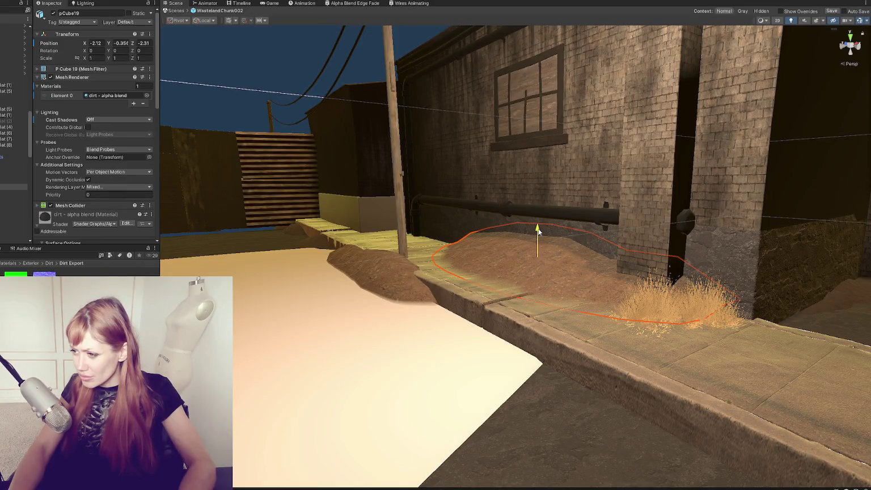
Select and frame each dirt mound near the walkway in turn
left_click(396, 276)
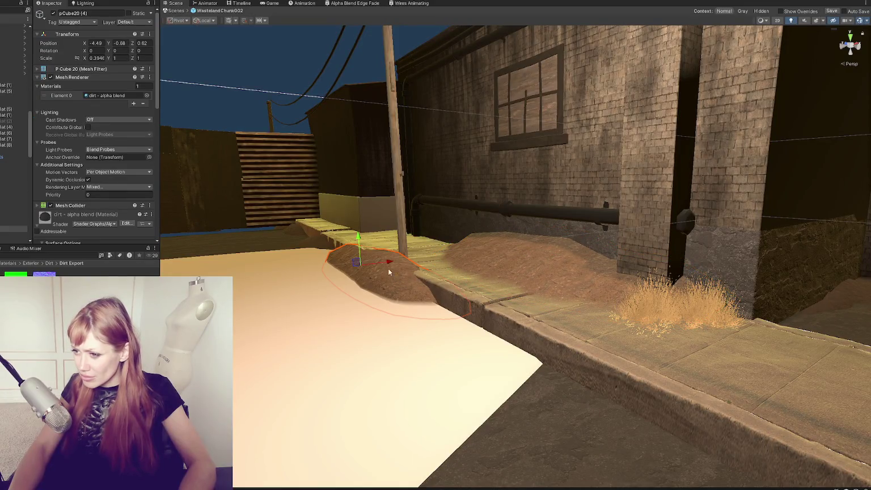
left_click(360, 237)
key("f")
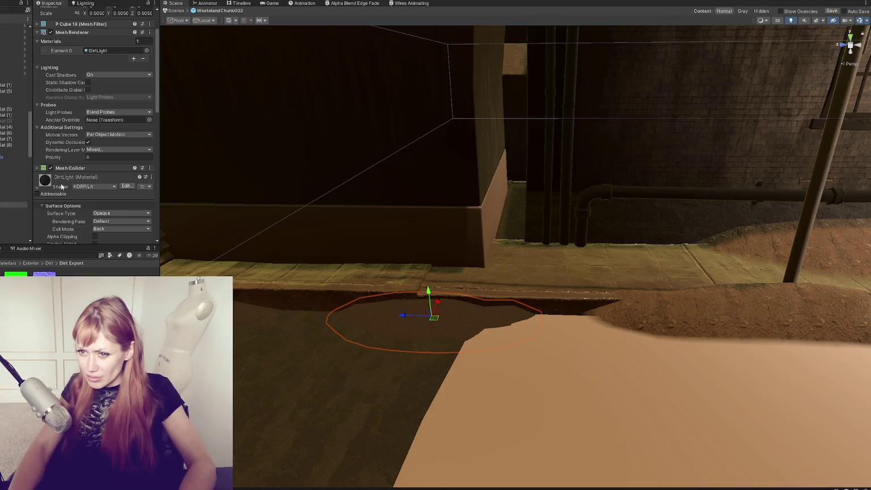
scroll(319, 311, "down", 5)
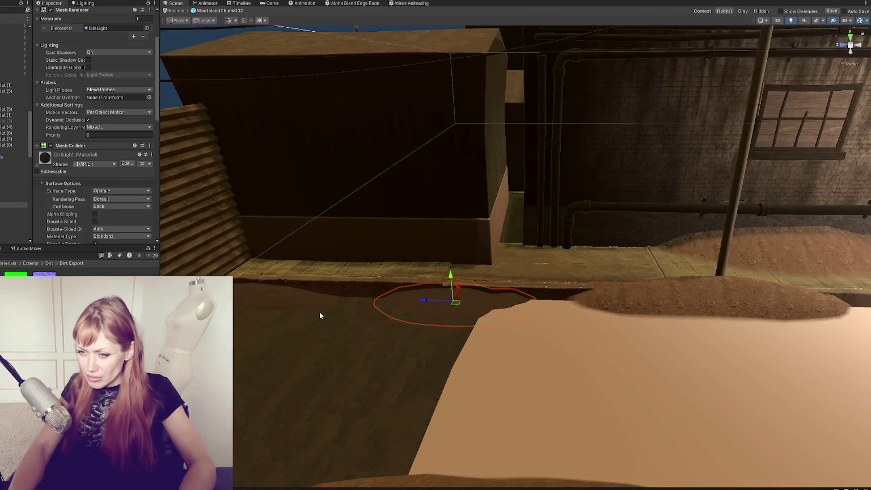
scroll(104, 210, "down", 6)
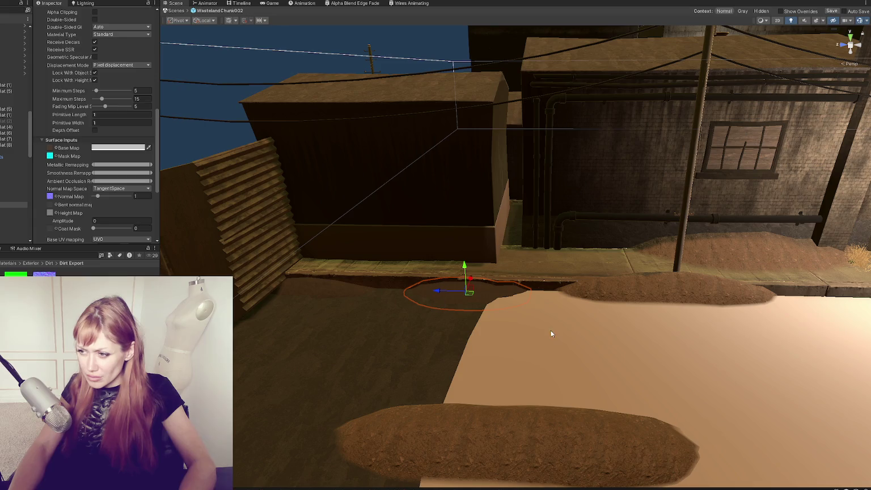
left_click(632, 282)
key("f")
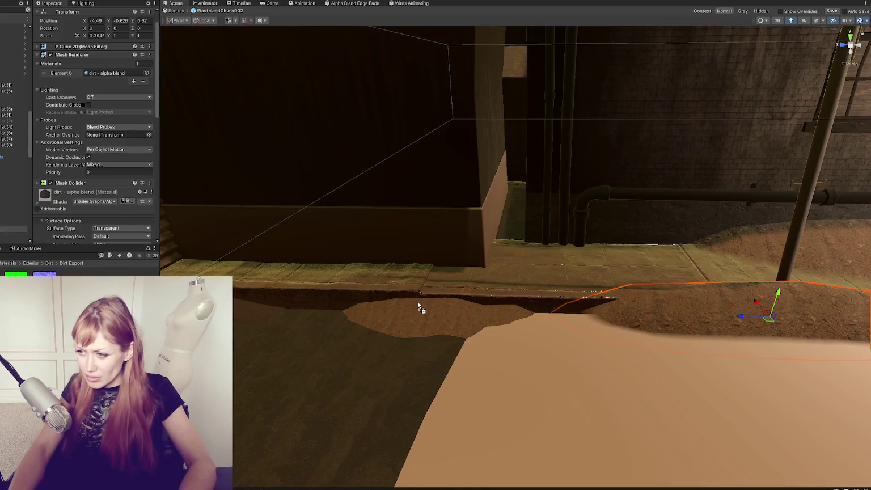
scroll(66, 223, "down", 2)
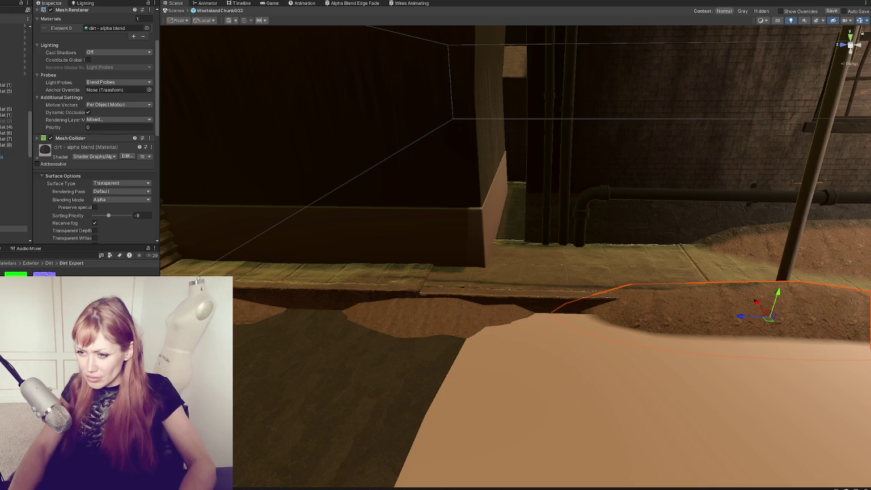
left_click(236, 298)
key("f")
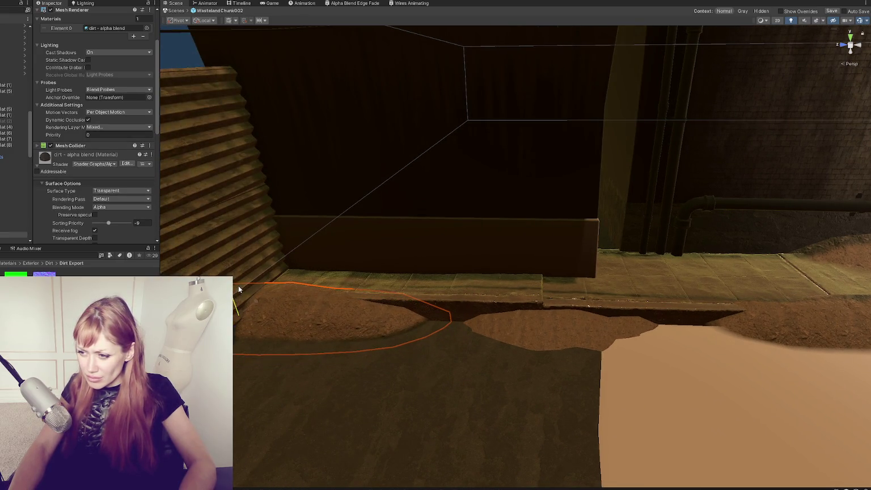
Check Cast Shadows on the middle and left mounds, then show pCube18's material settings on the street
left_click(512, 321)
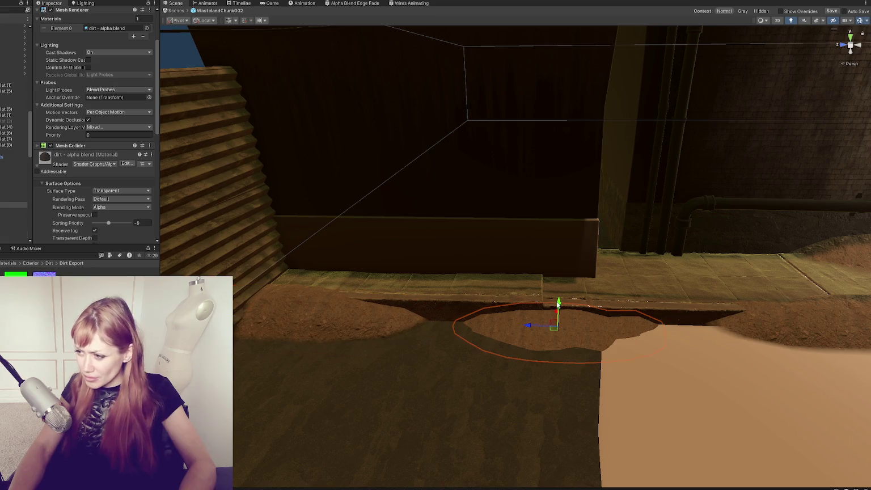
left_click(342, 308, "shift")
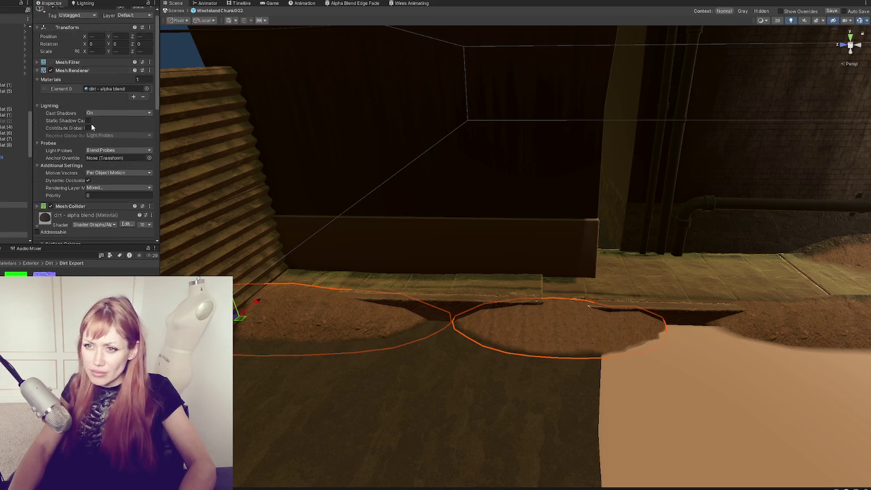
left_click(95, 119)
left_click(319, 351)
mouse_move(319, 350)
left_mouse_down()
mouse_move(288, 304)
mouse_move(394, 290)
mouse_move(570, 287)
mouse_move(509, 251)
mouse_move(471, 244)
mouse_move(479, 274)
left_mouse_up()
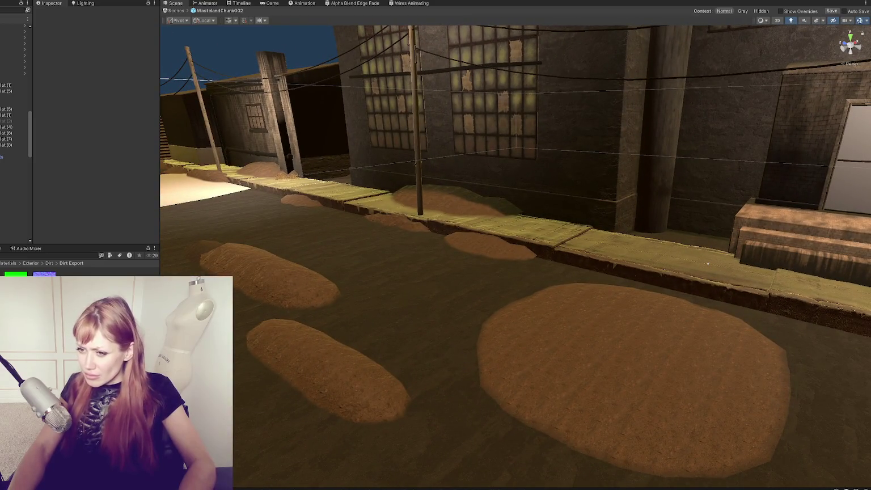
left_click(572, 354)
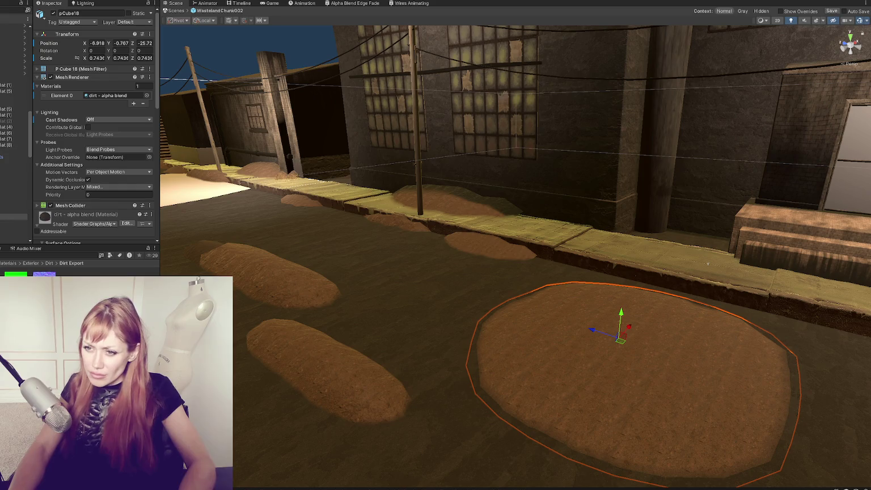
scroll(103, 197, "down", 10)
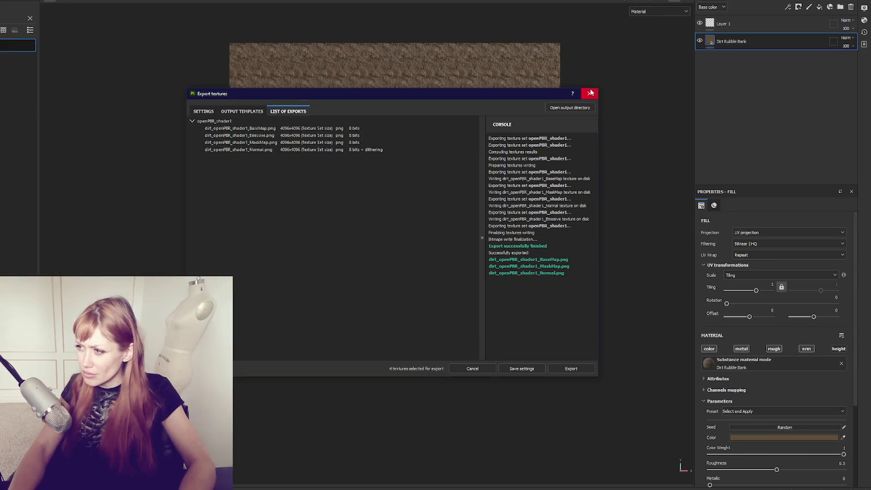
Close the Export textures dialog and bring back the hidden panels
left_click(590, 92)
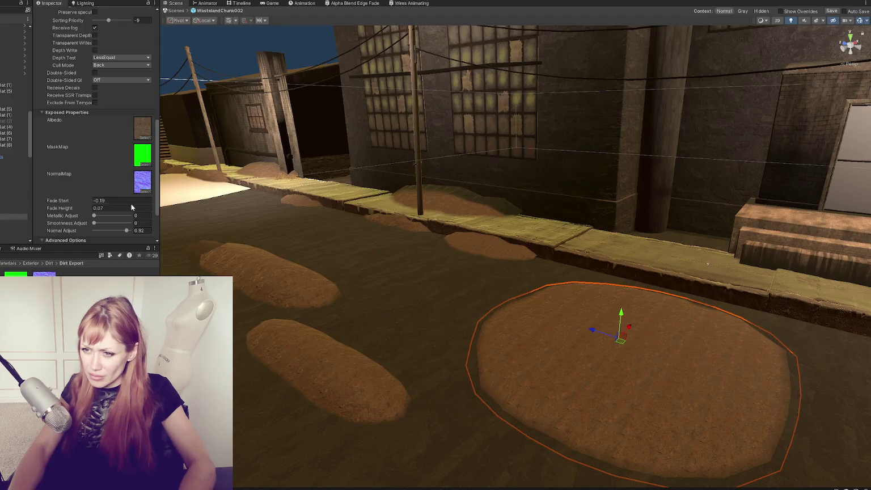
scroll(132, 207, "down", 3)
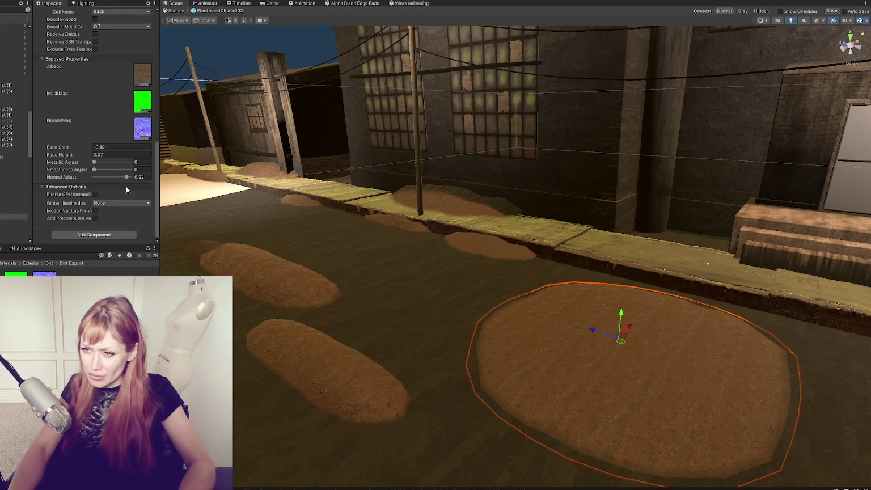
scroll(482, 304, "down", 10)
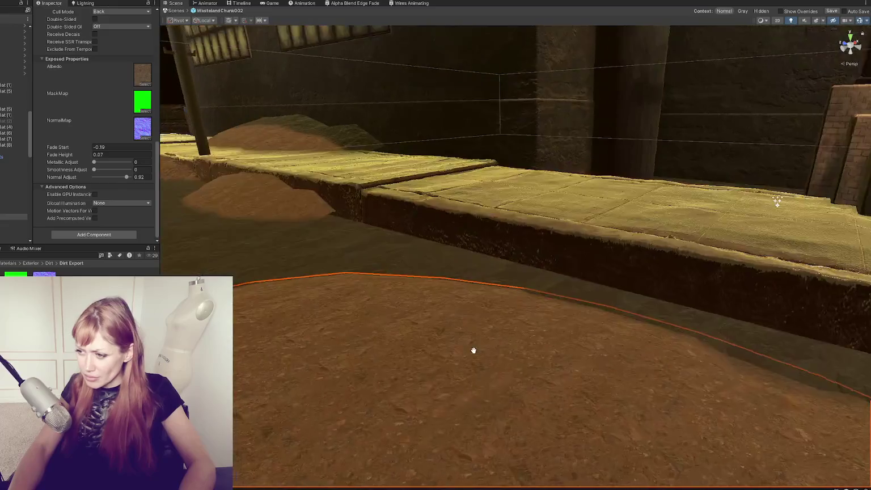
scroll(479, 346, "up", 5)
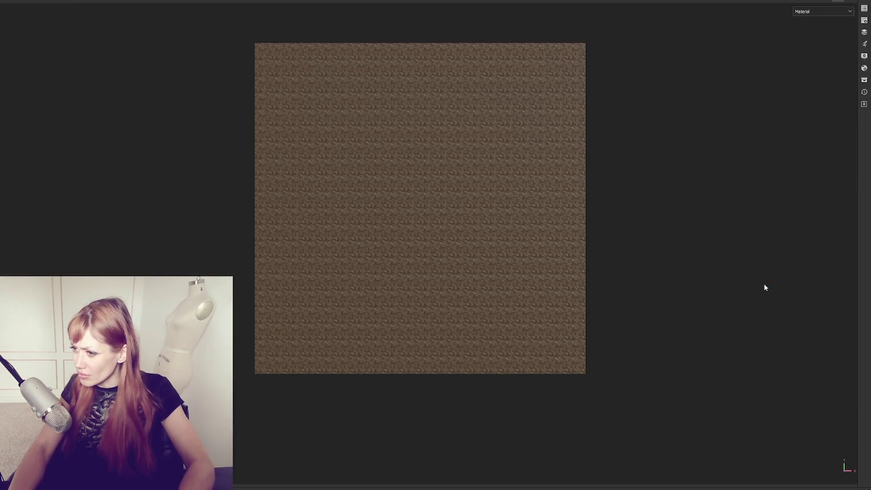
key("Tab")
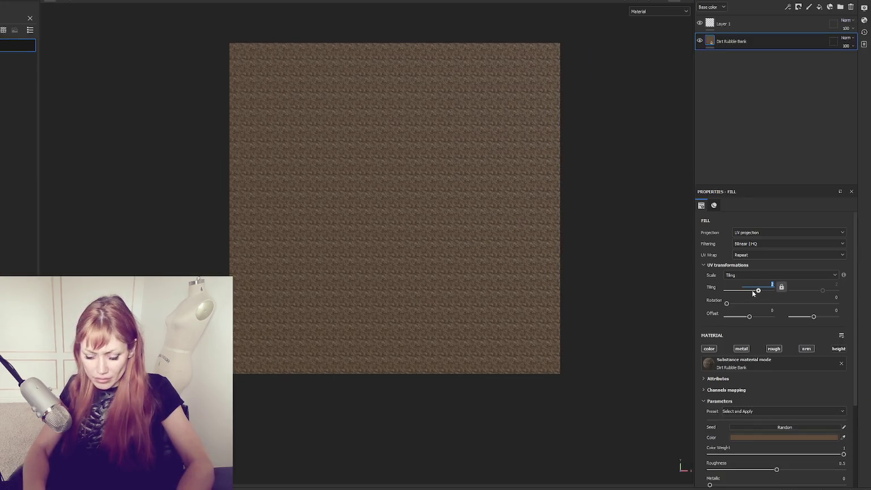
Try a Dirt Rubble Bank fill tiling of 0.3 and set its offset to -0.09
type("0.3")
key("Return")
scroll(620, 242, "up", 3)
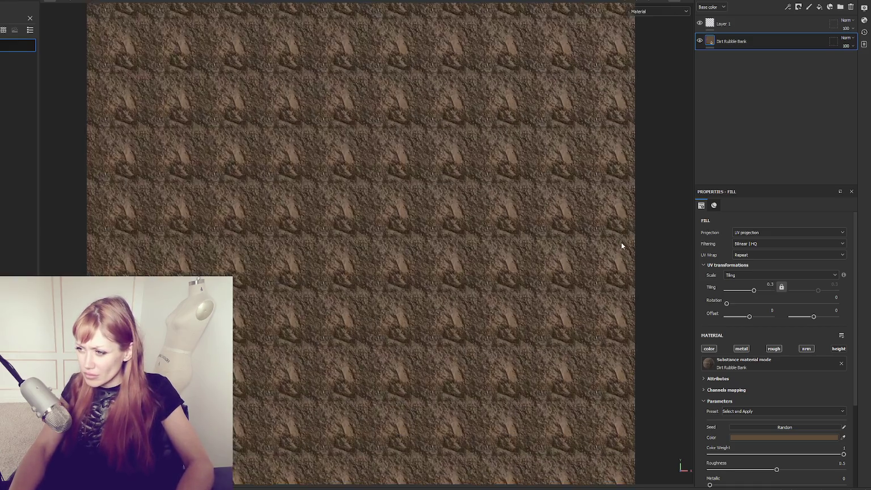
scroll(621, 242, "up", 5)
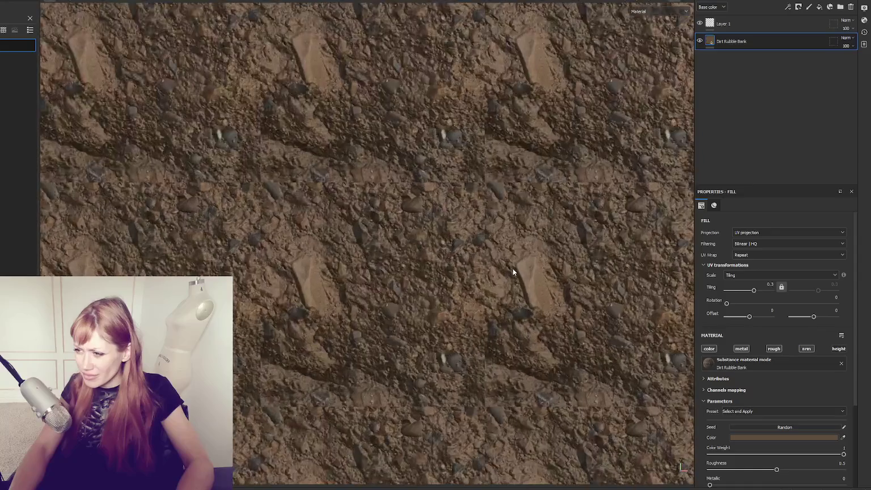
left_click_drag(749, 317, 747, 317)
left_click(758, 291)
Settle the fill's UV Tiling at 0.5 and preview the texture full-size
left_click(756, 282)
type("2")
key("Return")
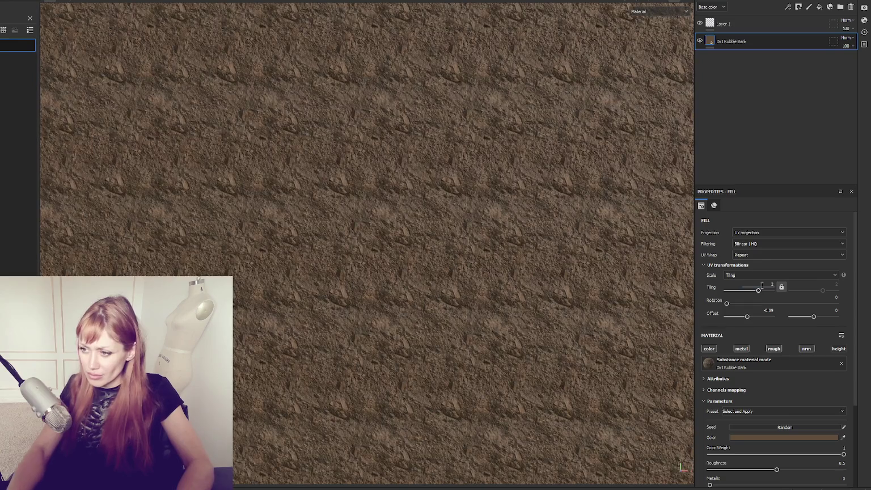
type("0.5")
key("Return")
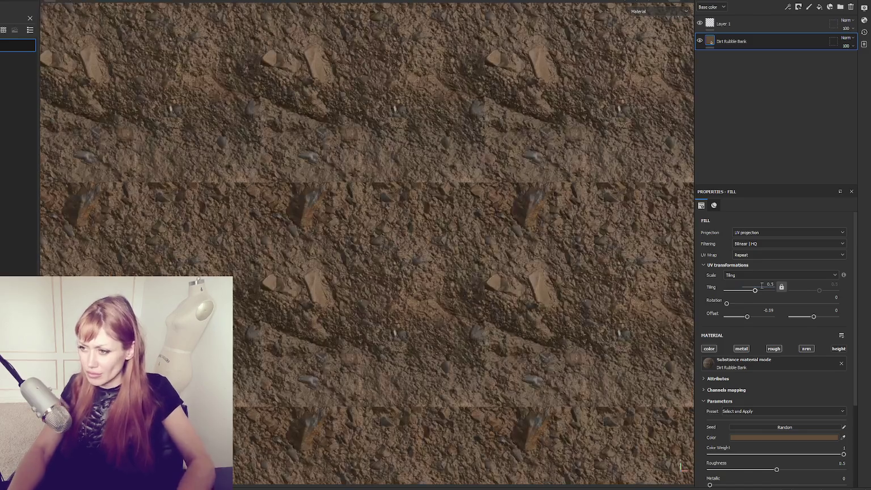
left_click(761, 285)
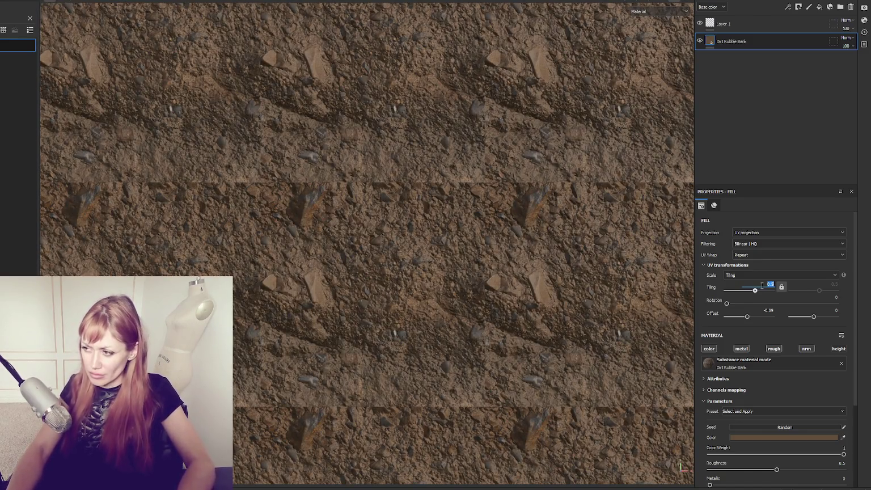
key("Tab")
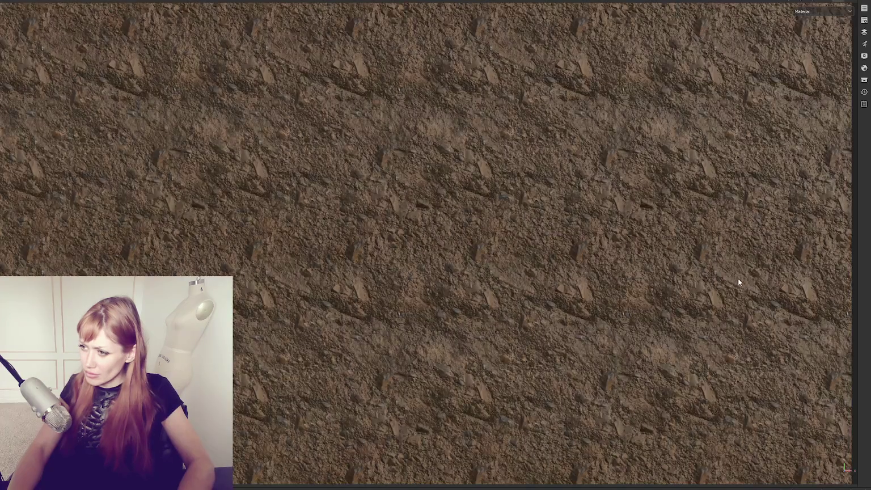
key("Tab")
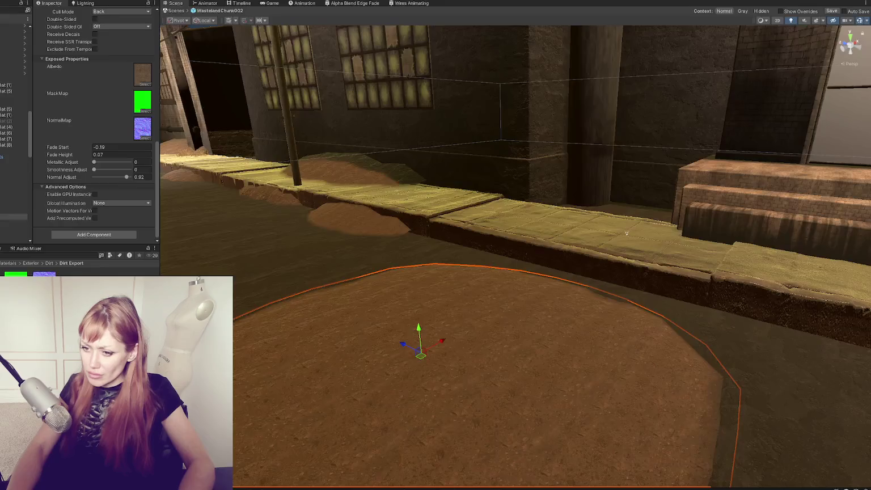
Frame the dirt decal, then bring up the Alpha Blend Edge Fade graph zoomed out to all nodes
scroll(391, 239, "up", 5)
key("f")
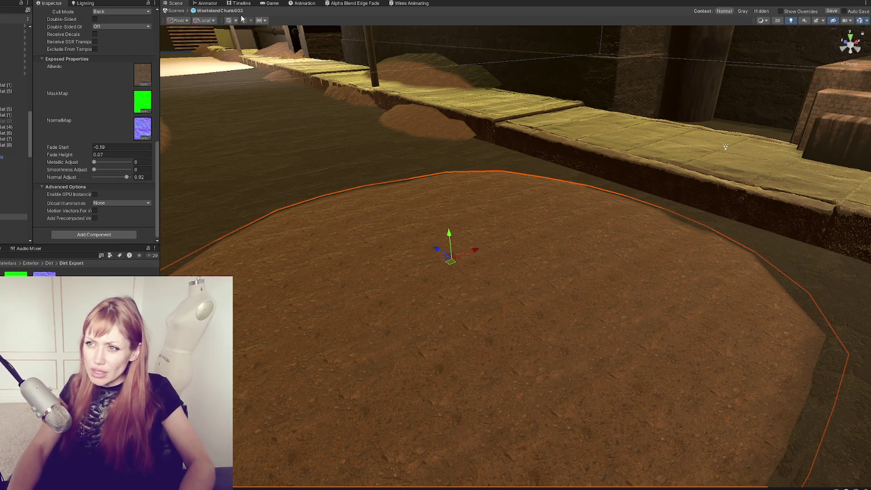
left_click(352, 3)
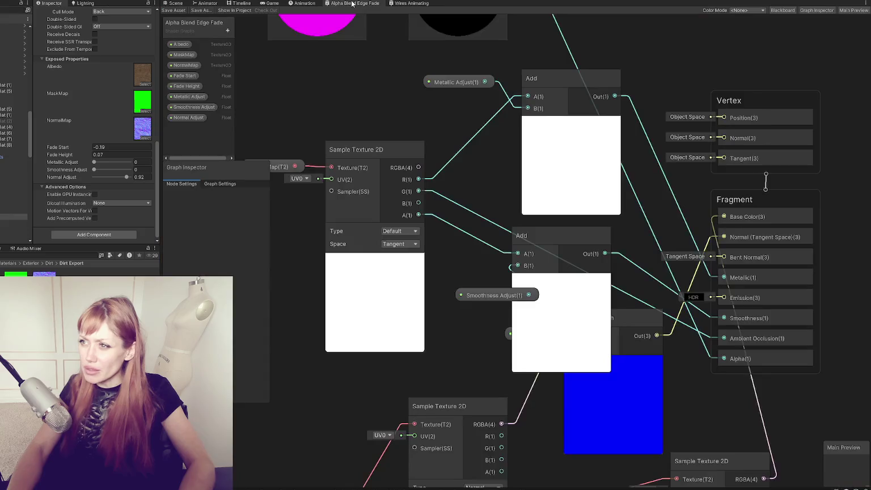
scroll(499, 184, "down", 4)
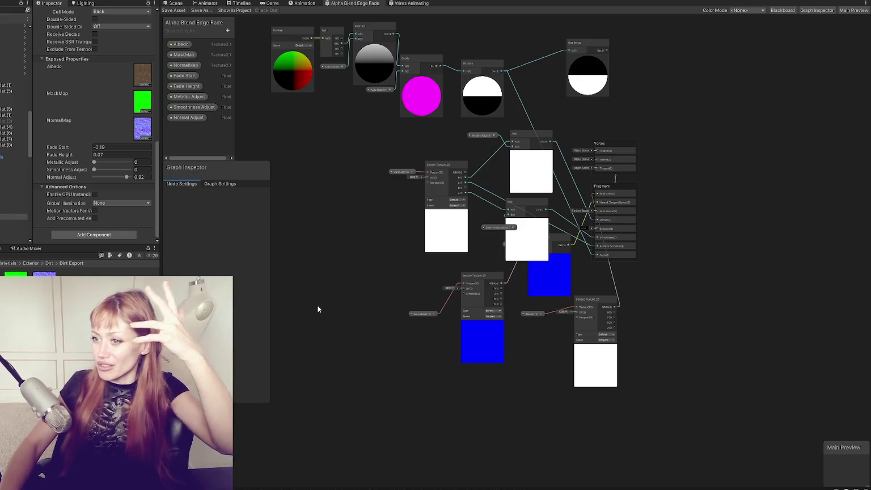
scroll(451, 226, "up", 3)
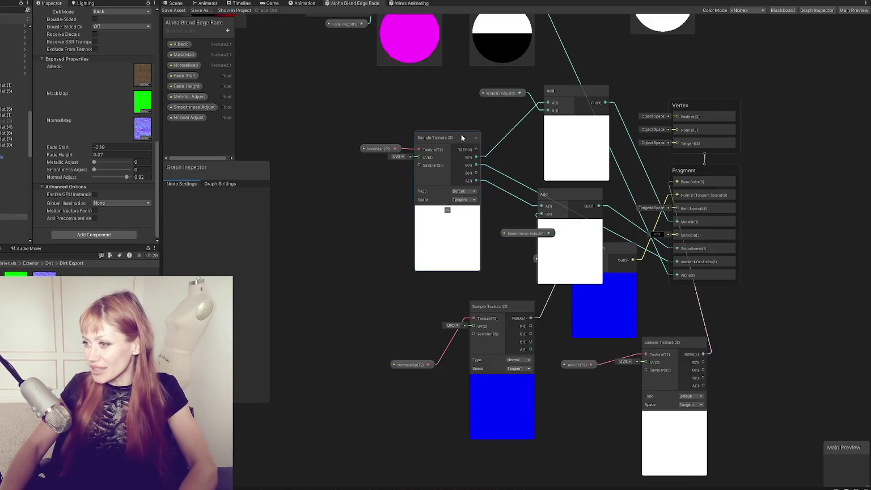
Move the MaskMap nodes up-left and the Metallic Adjust and Add nodes left
mouse_move(356, 126)
left_mouse_down()
mouse_move(423, 157)
mouse_move(442, 179)
left_mouse_up()
left_click_drag(432, 139, 334, 113)
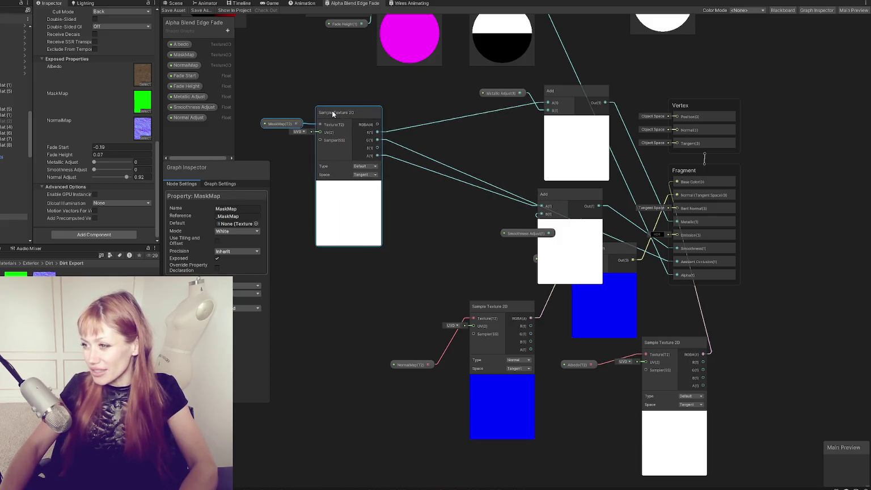
mouse_move(513, 79)
left_mouse_down()
mouse_move(553, 101)
mouse_move(493, 98)
mouse_move(504, 97)
left_mouse_up()
mouse_move(483, 244)
left_mouse_down()
mouse_move(541, 195)
mouse_move(458, 196)
mouse_move(408, 217)
left_mouse_up()
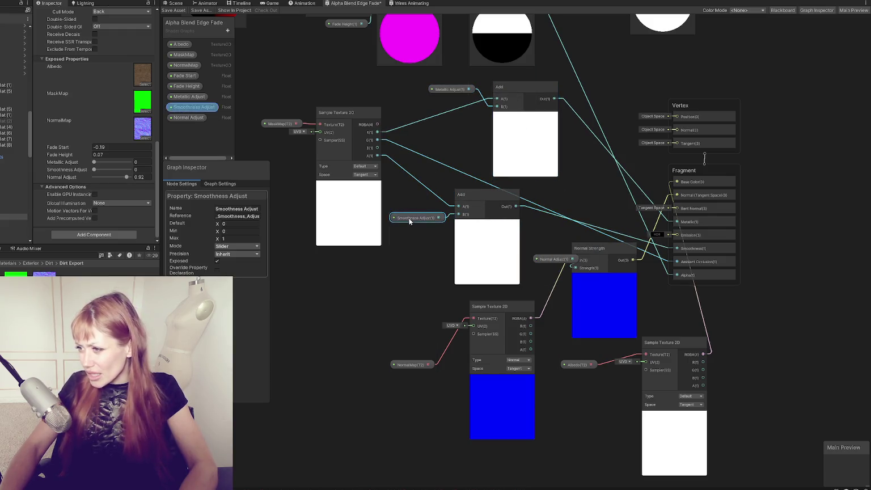
Rearrange the NormalMap, sampler, Normal Adjust and Normal Strength nodes lower left
left_click(477, 310)
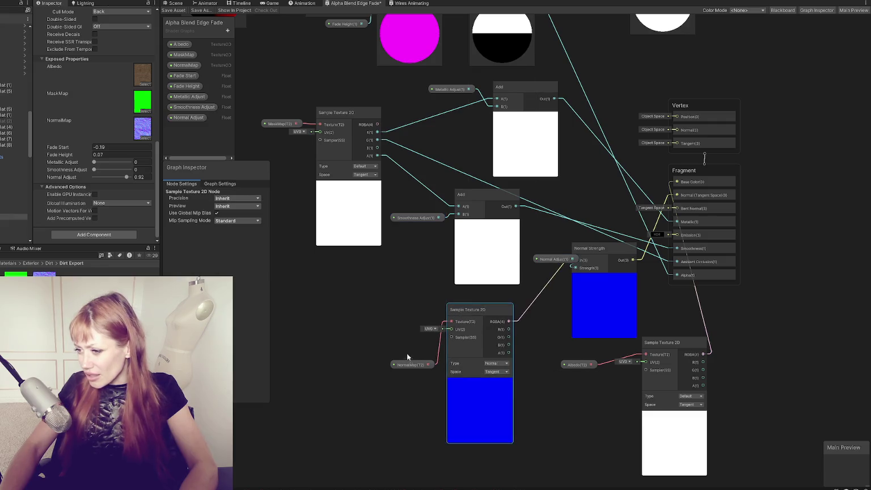
left_click_drag(408, 364, 335, 352)
left_click_drag(502, 307, 406, 314)
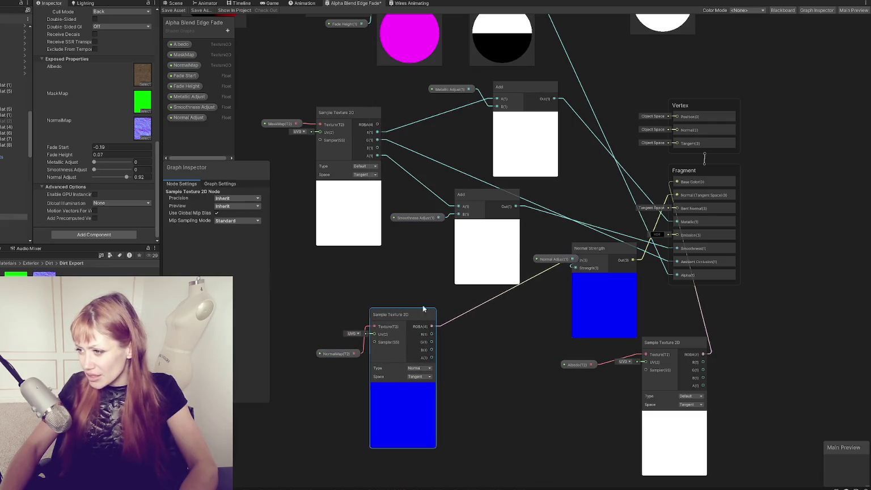
mouse_move(564, 259)
left_mouse_down()
mouse_move(496, 340)
mouse_move(455, 468)
mouse_move(422, 443)
left_mouse_up()
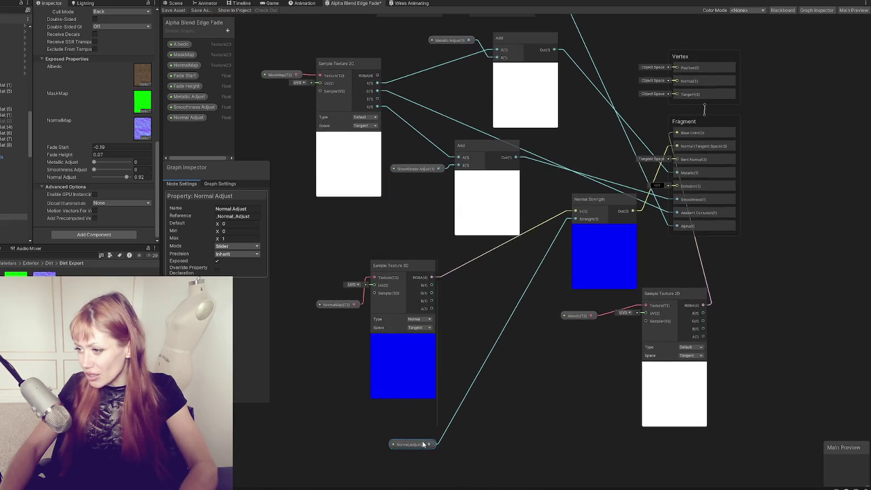
mouse_move(616, 198)
left_mouse_down()
mouse_move(500, 386)
mouse_move(493, 376)
left_mouse_up()
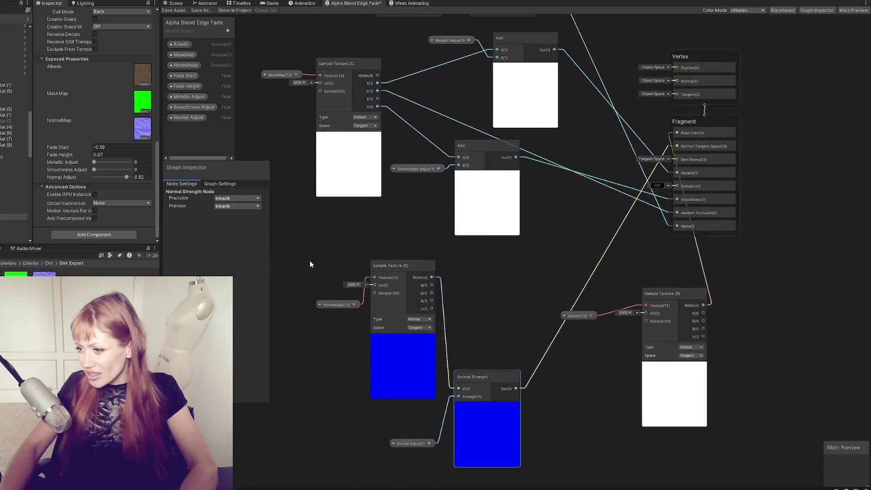
left_click_drag(291, 250, 502, 461)
mouse_move(485, 374)
left_mouse_down()
mouse_move(446, 341)
mouse_move(432, 352)
left_mouse_up()
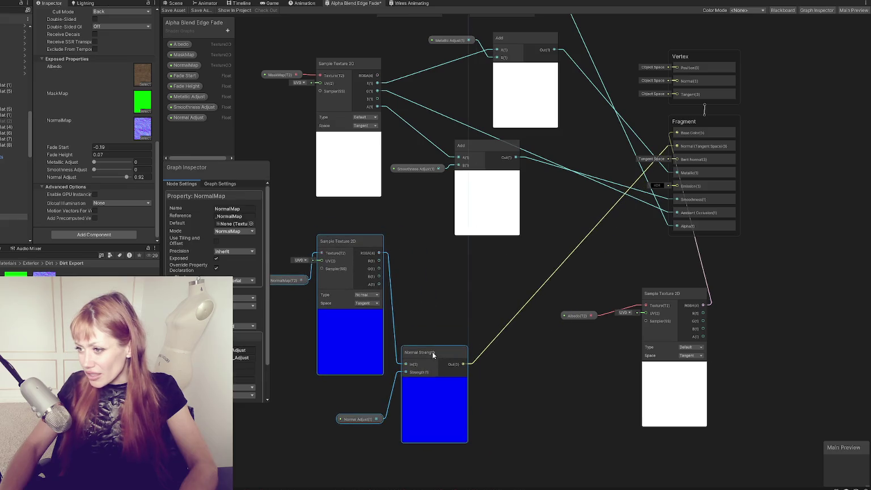
Place the top Add node beside the other Add, then reposition Metallic Adjust and the lower Add
left_click_drag(556, 204, 580, 306)
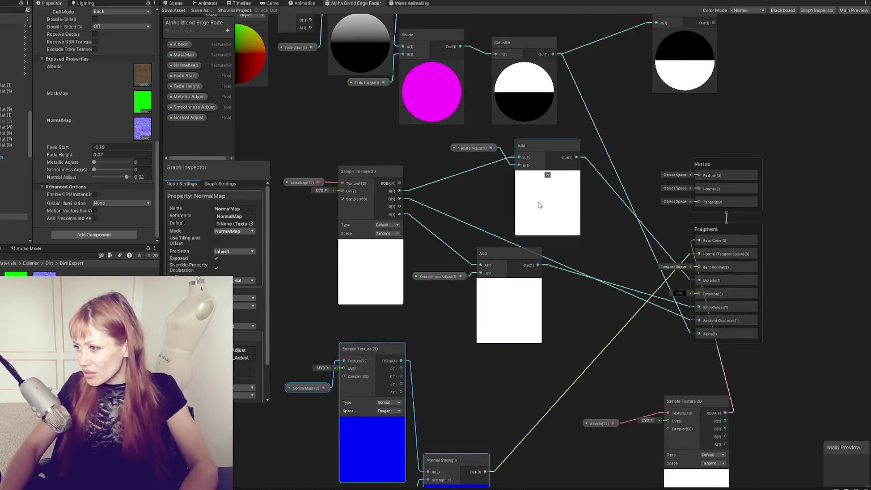
mouse_move(561, 146)
left_mouse_down()
mouse_move(553, 265)
mouse_move(577, 217)
mouse_move(565, 149)
left_mouse_up()
left_click_drag(473, 148, 483, 176)
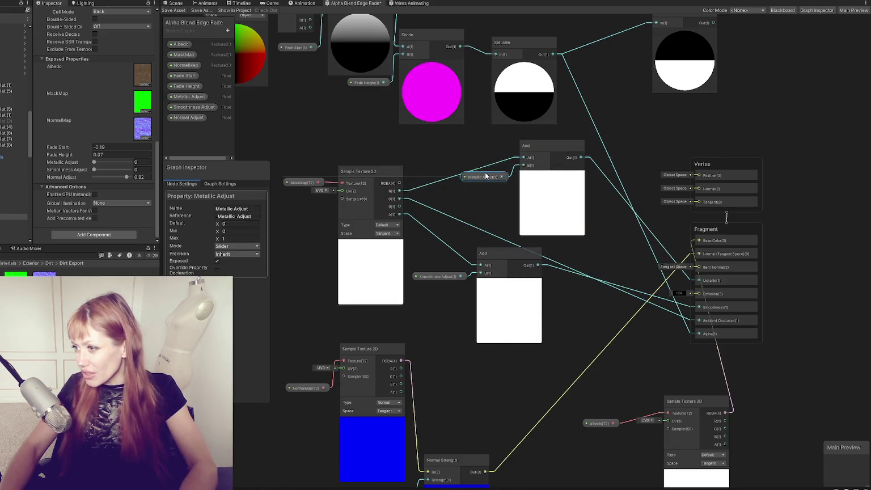
mouse_move(506, 255)
left_mouse_down()
mouse_move(516, 275)
mouse_move(497, 258)
mouse_move(503, 252)
left_mouse_up()
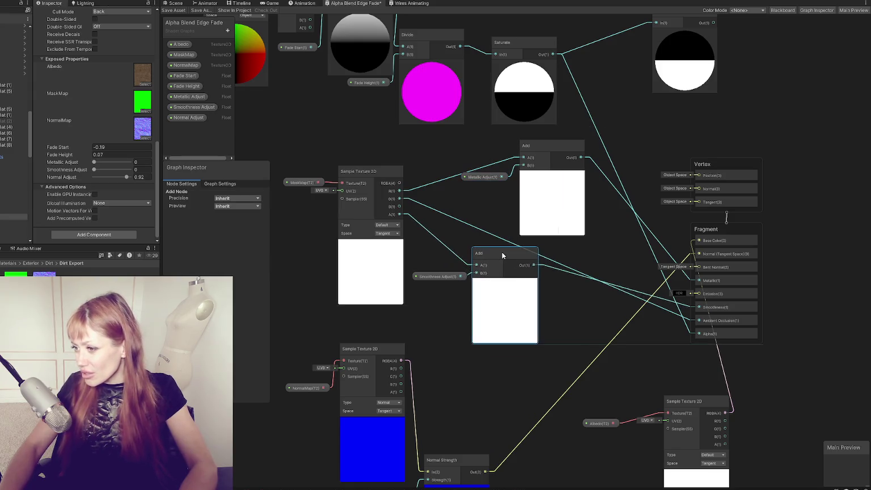
scroll(559, 279, "down", 4)
scroll(559, 279, "up", 2)
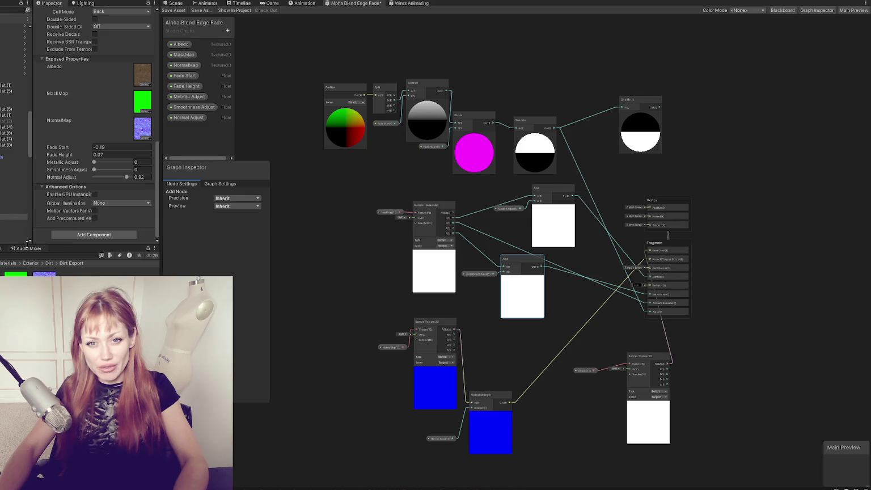
mouse_move(257, 167)
left_mouse_down()
mouse_move(226, 165)
mouse_move(244, 166)
left_mouse_up()
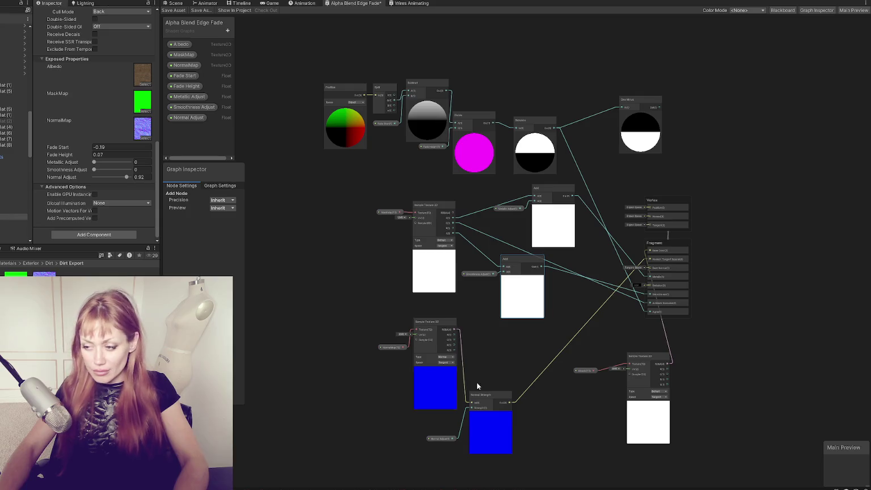
left_click(376, 367)
scroll(377, 366, "up", 5)
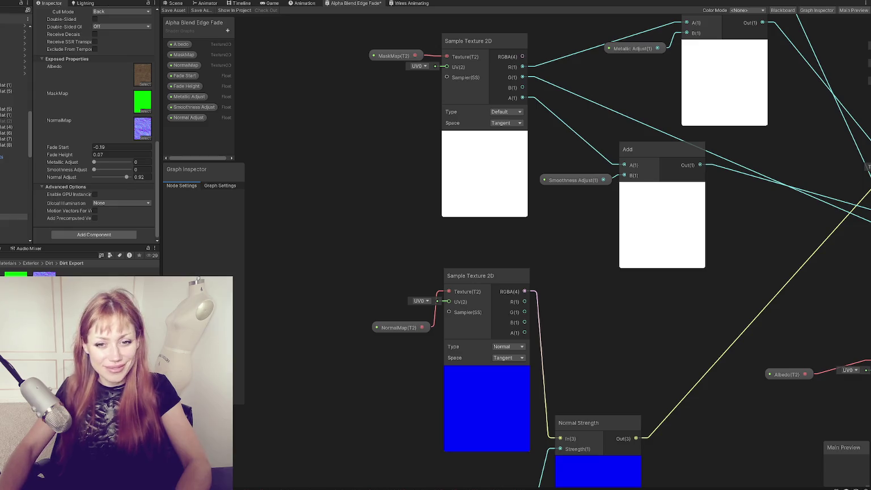
scroll(309, 218, "down", 2)
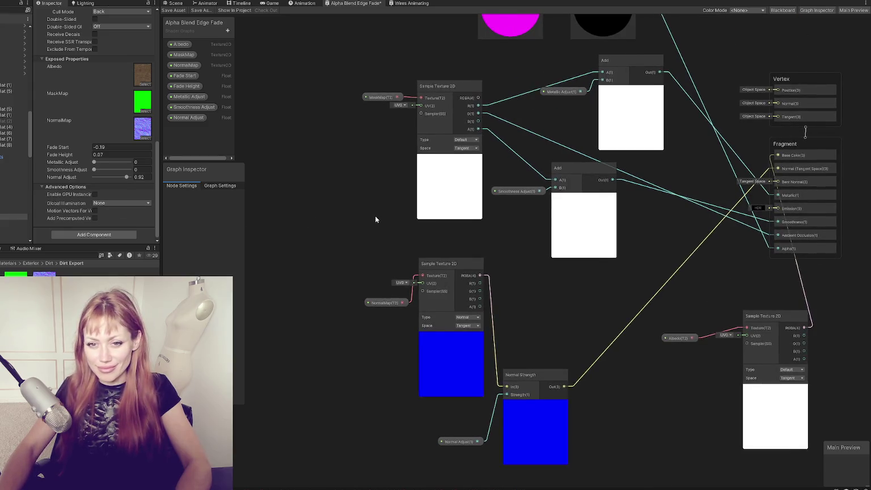
scroll(441, 189, "up", 2)
scroll(567, 187, "down", 2)
left_click(535, 189)
left_click(687, 157)
mouse_move(687, 157)
left_mouse_down()
mouse_move(537, 200)
mouse_move(581, 160)
left_mouse_up()
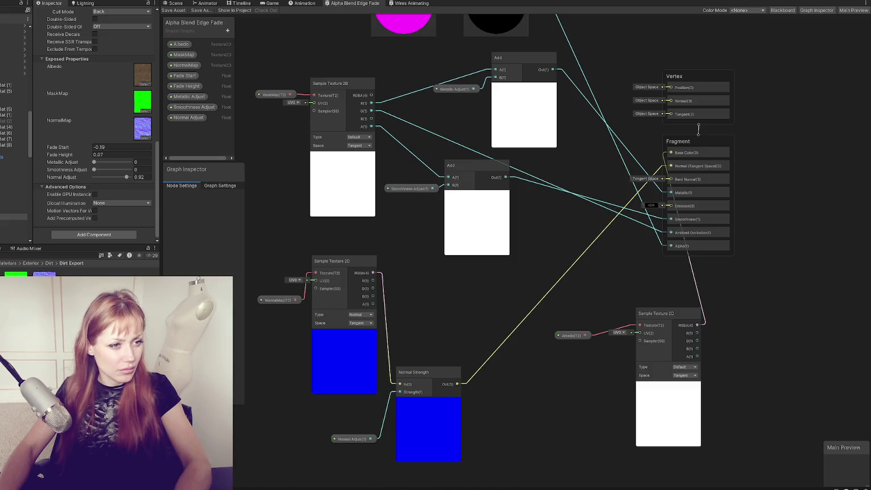
Add a Tiling And Offset node to the shader graph and move it lower on the canvas
right_click(533, 237)
left_click(542, 242)
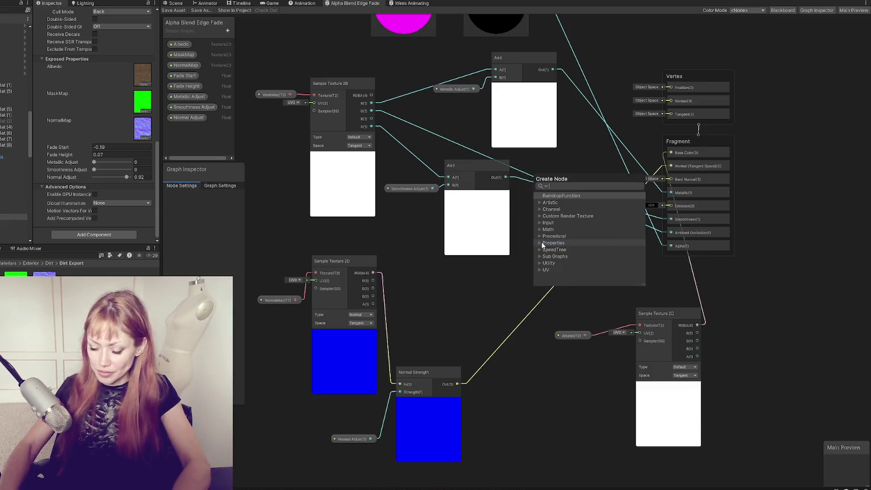
type("tiling")
key("Return")
left_click_drag(561, 250, 559, 385)
right_click(498, 303)
left_click(510, 306)
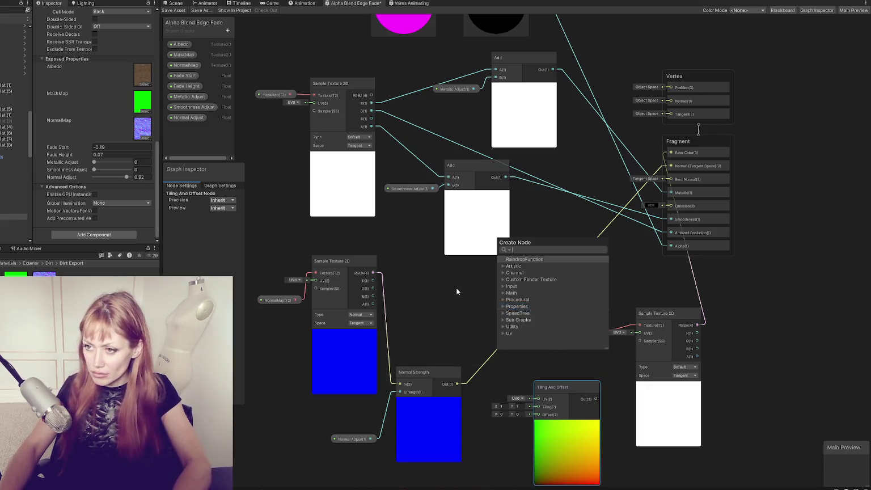
key("Escape")
Create a vector blackboard property named Tiling and place its node on the canvas
left_click(228, 30)
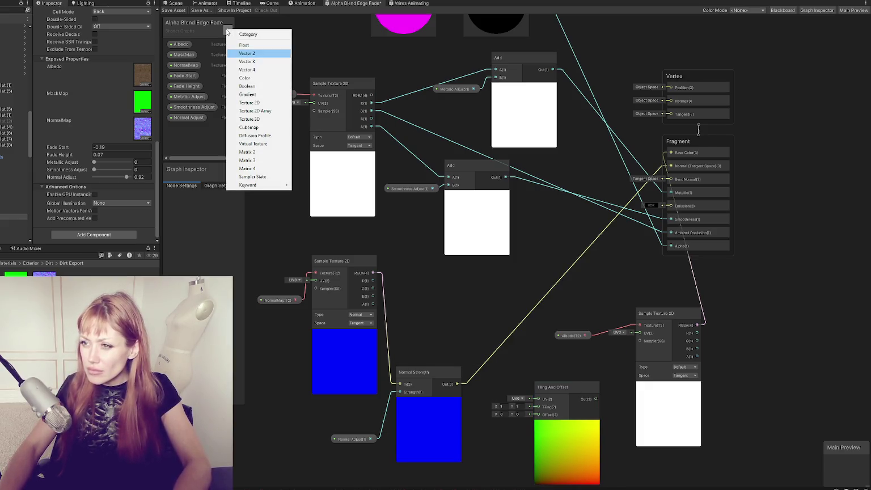
left_click(247, 69)
type("Tiling")
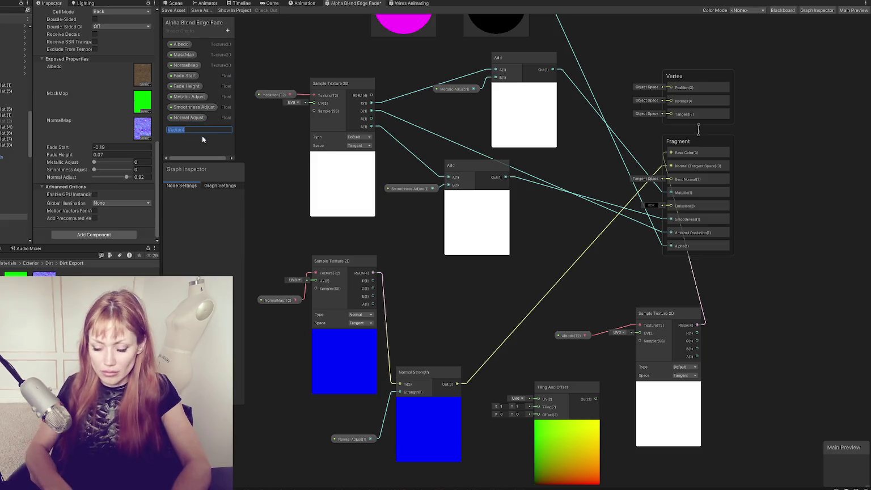
key("Return")
left_click_drag(178, 127, 478, 325)
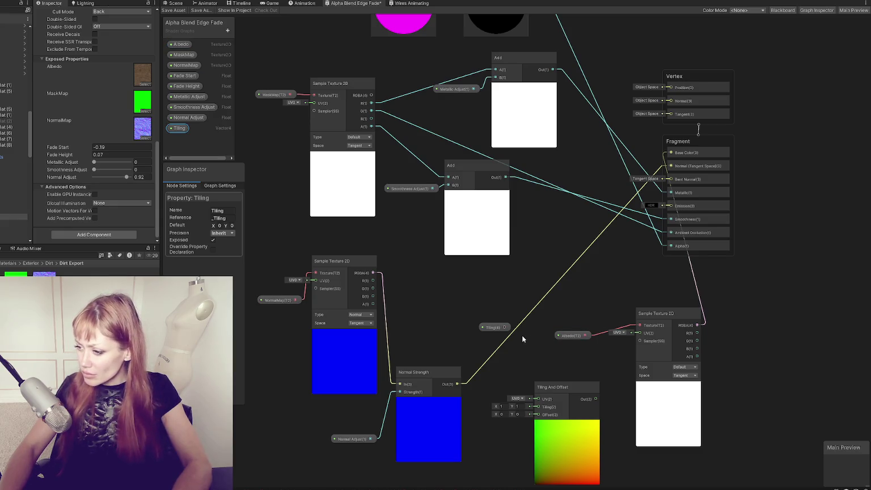
Wire the Tiling property into Tiling And Offset and set its default X and Y to 1
left_click_drag(505, 329, 538, 399)
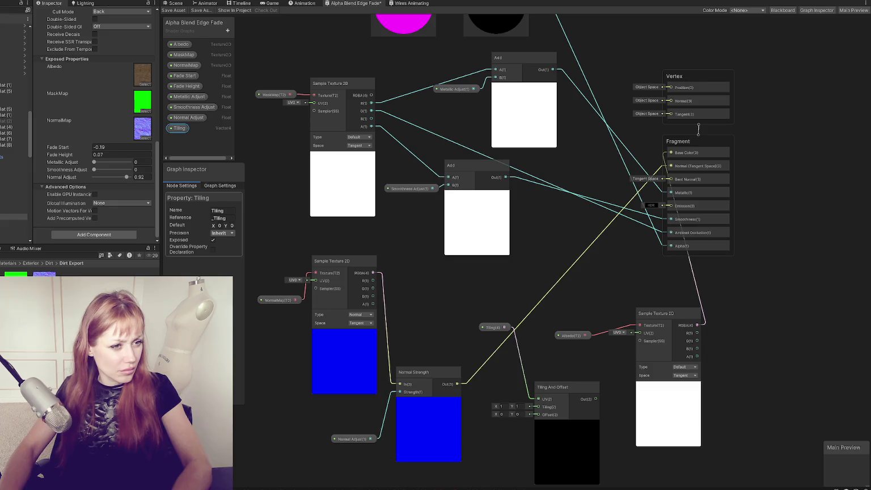
double_click(179, 129)
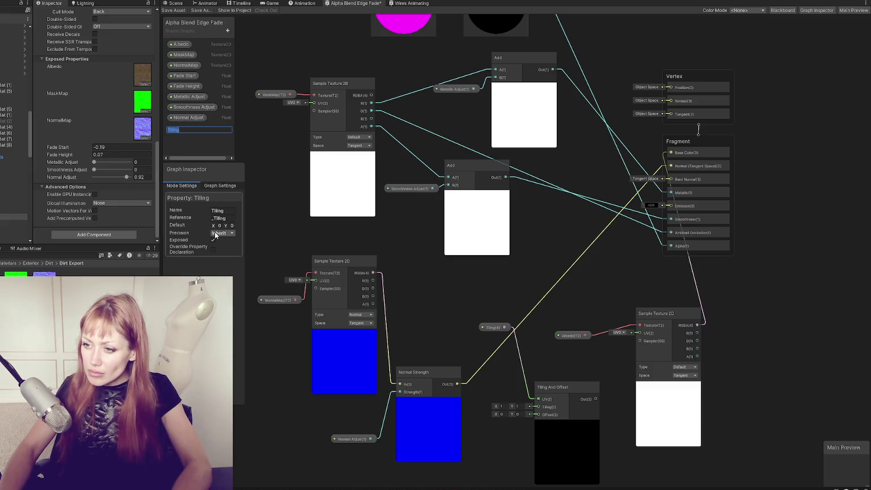
left_click_drag(243, 229, 295, 230)
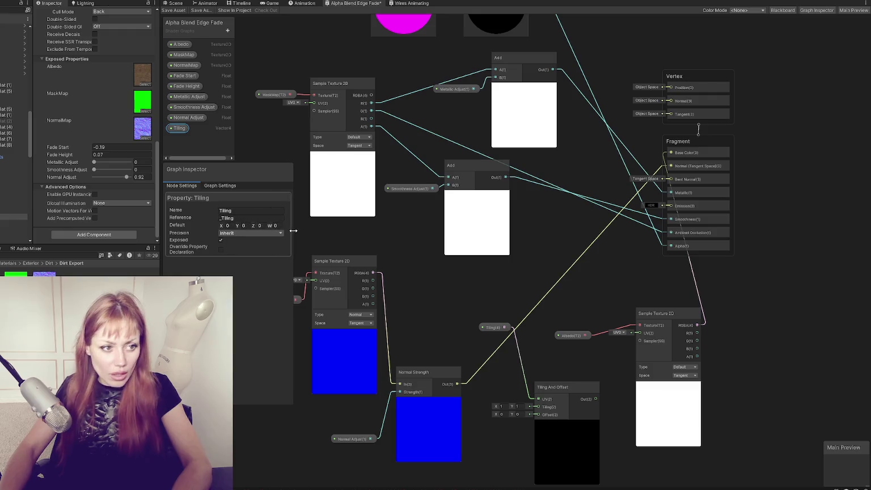
left_click(228, 225)
type("1")
key("Tab")
type("1")
key("Tab")
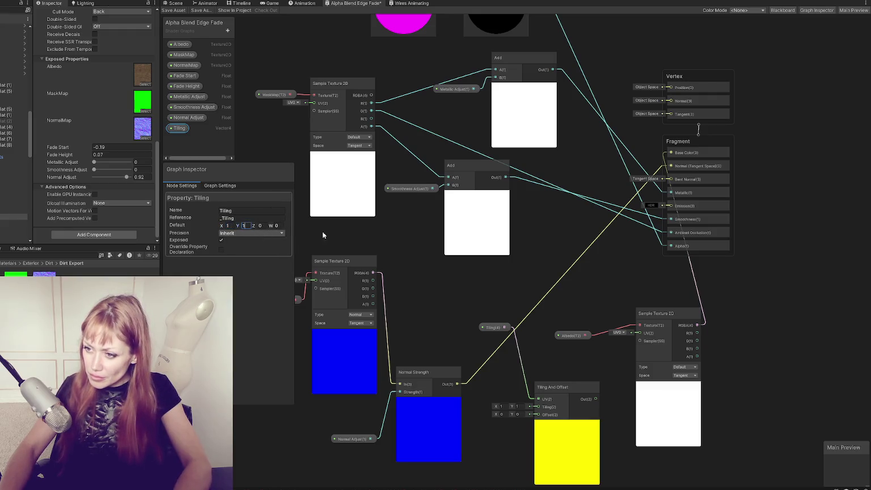
Reposition the Tiling node beside the Tiling And Offset node
left_click(543, 334)
left_click_drag(541, 376, 477, 300)
left_click_drag(434, 254, 437, 271)
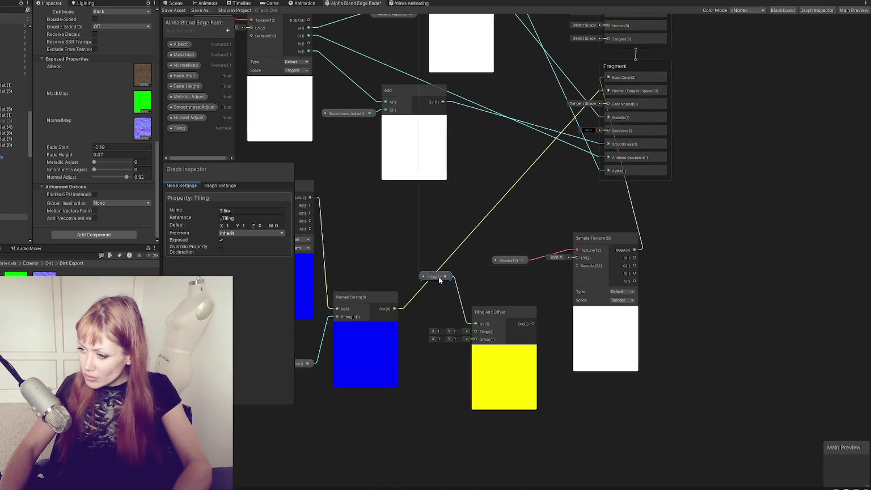
left_click_drag(438, 314, 443, 318)
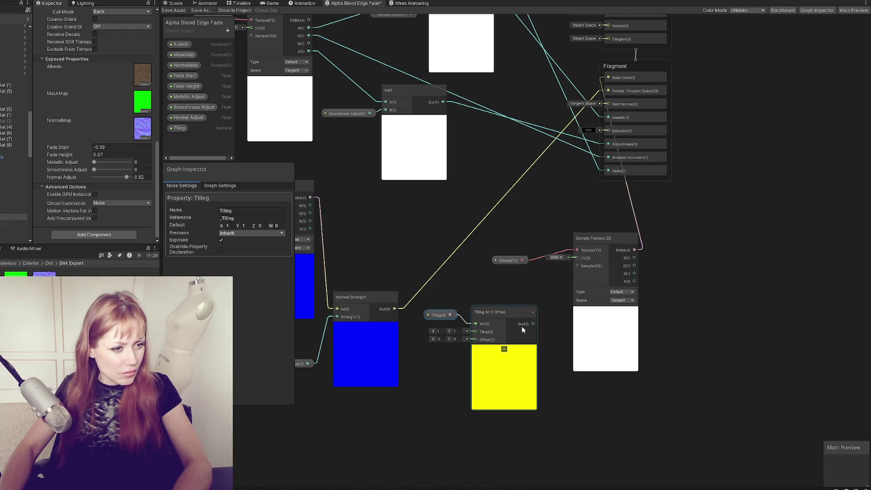
Move the Tiling and Tiling And Offset nodes together up and to the left
left_click_drag(505, 236, 548, 276)
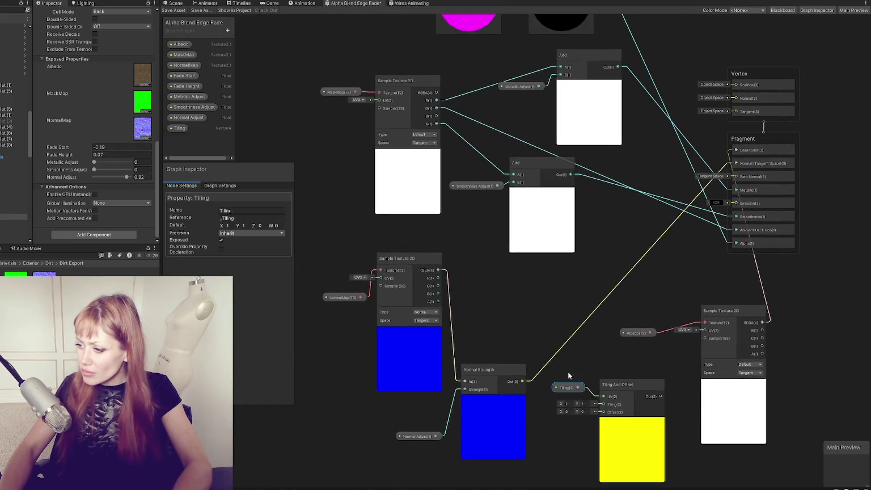
left_click(610, 391, "shift")
mouse_move(612, 389)
left_mouse_down()
mouse_move(330, 173)
mouse_move(302, 127)
mouse_move(436, 179)
left_mouse_up()
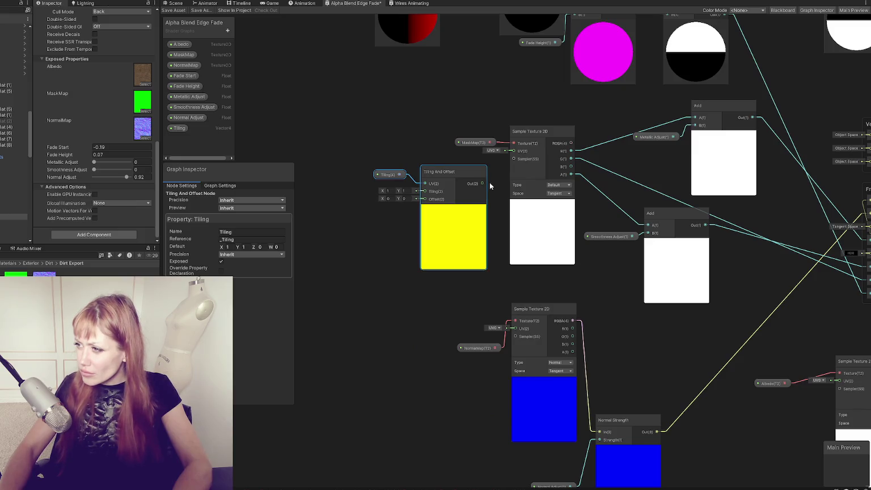
mouse_move(557, 194)
left_mouse_down()
mouse_move(450, 209)
mouse_move(443, 161)
mouse_move(501, 145)
mouse_move(542, 171)
left_mouse_up()
left_click_drag(439, 157, 344, 112)
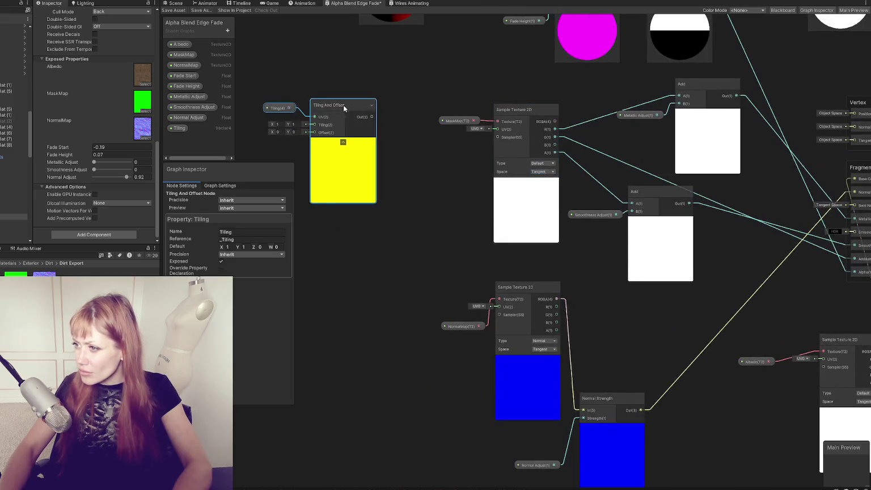
scroll(593, 251, "down", 3)
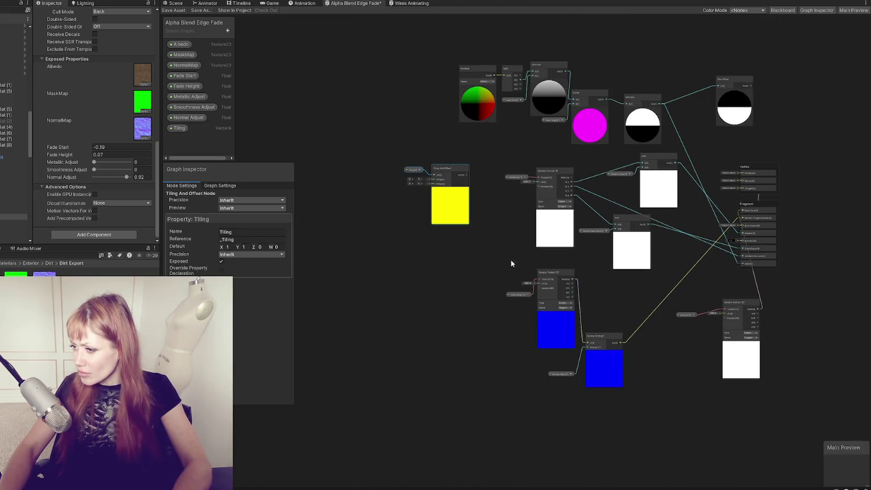
Regroup the normal map texture, NormalMap and Normal Adjust nodes up-left out of the way
left_click(557, 278)
left_click_drag(556, 274, 558, 291)
left_click_drag(502, 273, 577, 374)
left_click_drag(553, 305, 553, 352)
left_click(564, 422)
left_click_drag(564, 423, 574, 422)
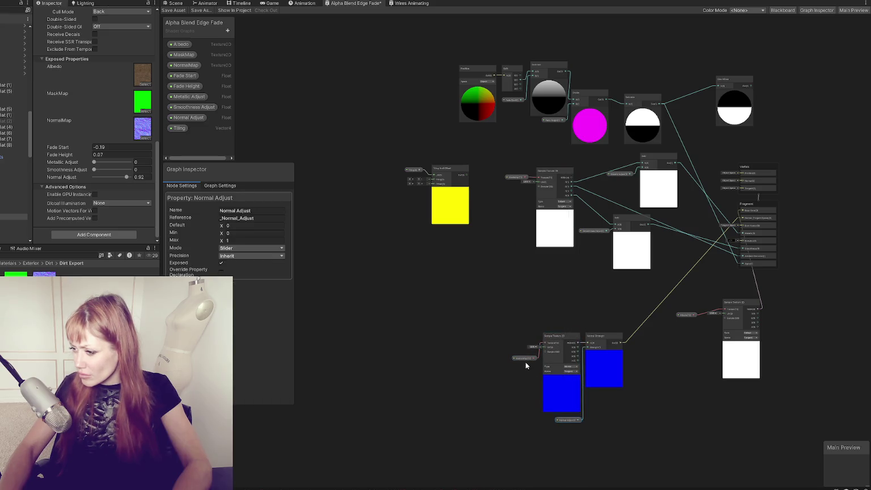
left_click_drag(525, 359, 531, 410)
mouse_move(492, 305)
left_mouse_down()
mouse_move(519, 360)
mouse_move(629, 429)
left_mouse_up()
mouse_move(604, 353)
left_mouse_down()
mouse_move(521, 345)
mouse_move(466, 286)
mouse_move(348, 221)
mouse_move(351, 237)
left_mouse_up()
left_click_drag(396, 150, 459, 207)
mouse_move(449, 172)
left_mouse_down()
mouse_move(475, 317)
mouse_move(537, 294)
mouse_move(443, 142)
mouse_move(402, 138)
left_mouse_up()
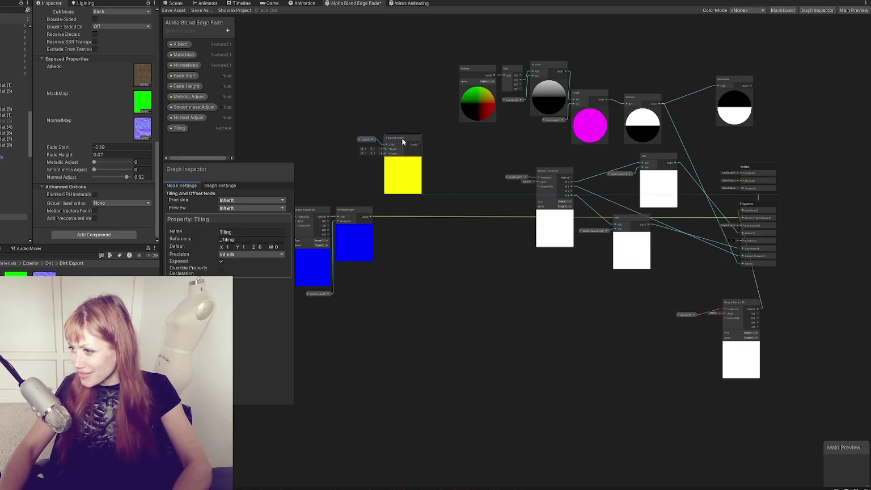
scroll(742, 287, "up", 2)
Place the Albedo property next to its Sample Texture 2D node and adjust their position
mouse_move(672, 347)
left_mouse_down()
mouse_move(704, 337)
mouse_move(578, 354)
mouse_move(372, 267)
mouse_move(365, 117)
mouse_move(355, 114)
mouse_move(517, 189)
mouse_move(341, 149)
mouse_move(329, 122)
mouse_move(318, 145)
left_mouse_up()
left_click(732, 331, "shift")
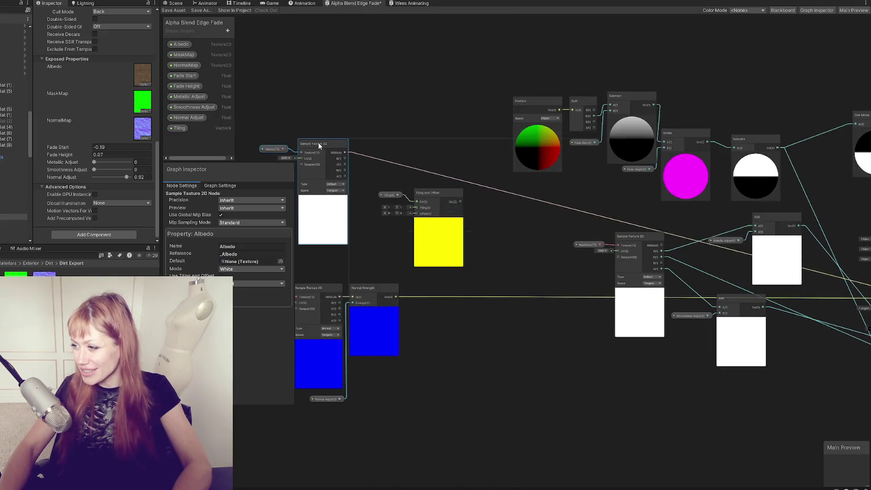
mouse_move(570, 306)
left_mouse_down()
mouse_move(549, 282)
mouse_move(426, 264)
mouse_move(447, 268)
left_mouse_up()
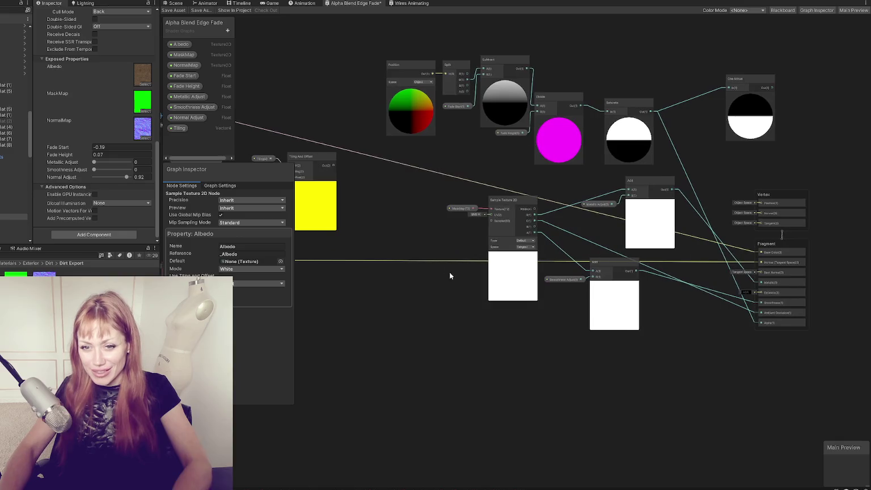
scroll(492, 296, "up", 1)
scroll(493, 296, "up", 1)
mouse_move(510, 179)
left_mouse_down()
mouse_move(496, 297)
mouse_move(520, 177)
mouse_move(506, 184)
left_mouse_up()
Rearrange the two Add nodes with Smoothness Adjust beside the lower one
mouse_move(656, 255)
left_mouse_down()
mouse_move(593, 273)
mouse_move(598, 316)
mouse_move(601, 260)
mouse_move(591, 262)
left_mouse_up()
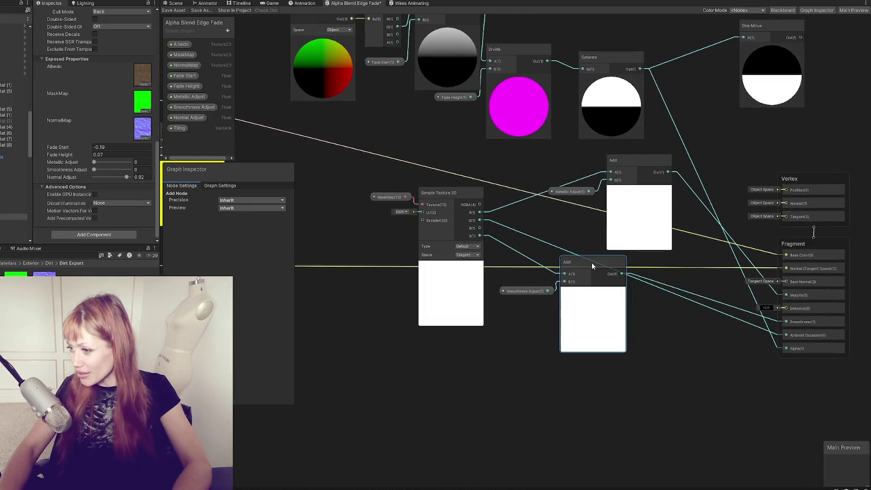
mouse_move(528, 290)
left_mouse_down()
mouse_move(528, 367)
mouse_move(525, 287)
left_mouse_up()
left_click_drag(561, 265, 574, 314)
left_click_drag(522, 290, 537, 350)
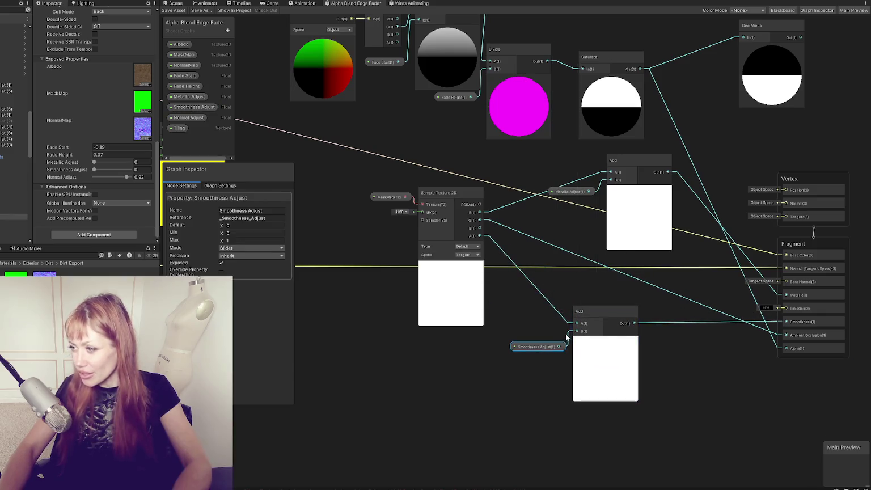
left_click_drag(639, 165, 643, 160)
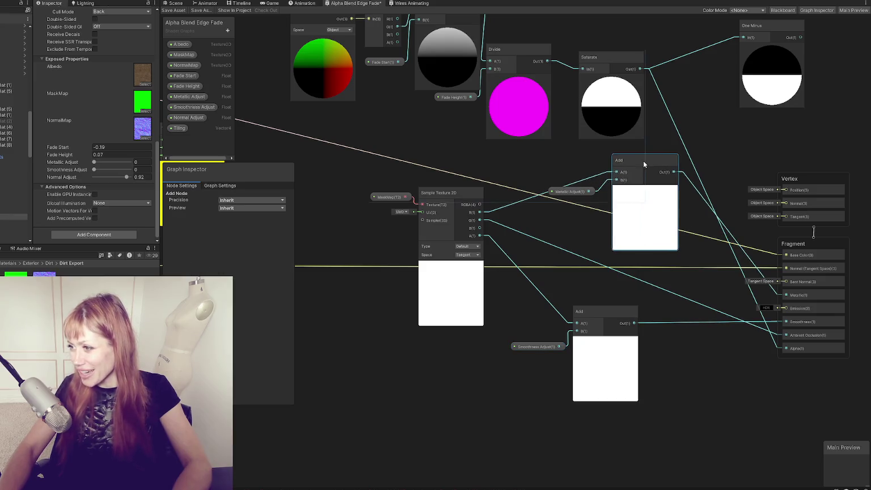
left_click(572, 191)
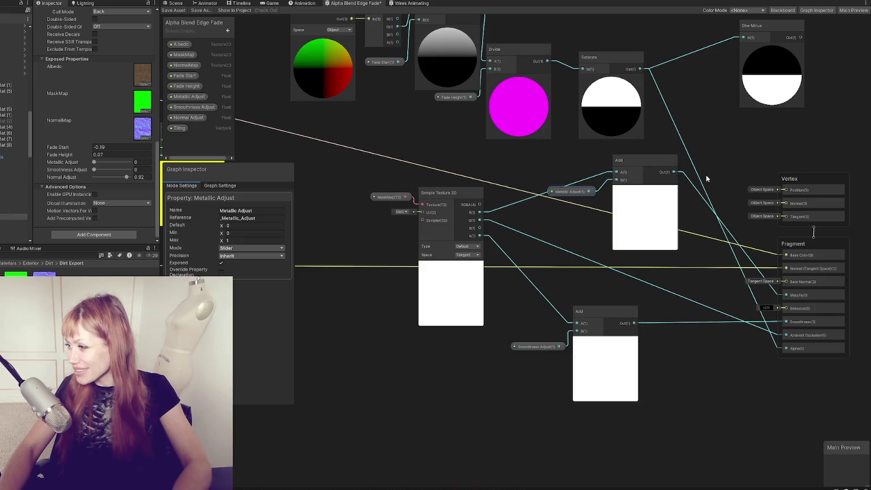
scroll(527, 266, "down", 3)
Move the Albedo texture sample further right and the Tiling And Offset node left
left_click_drag(344, 179, 498, 210)
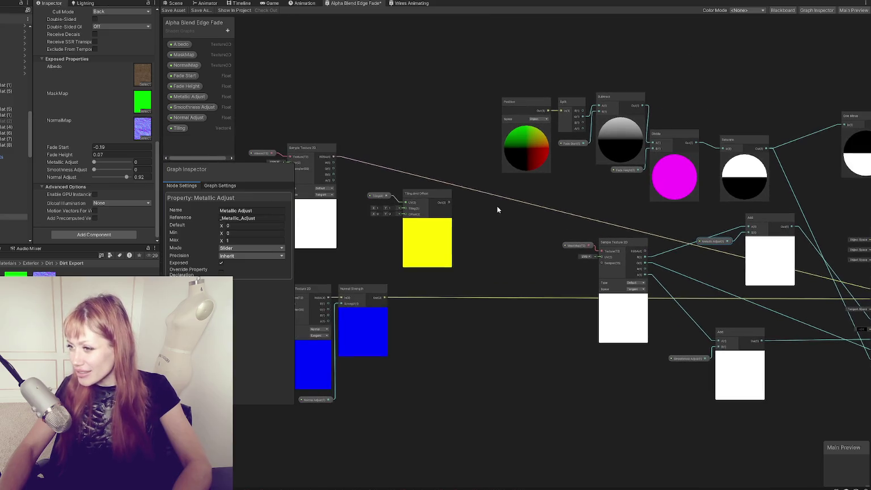
left_click_drag(692, 253, 559, 239)
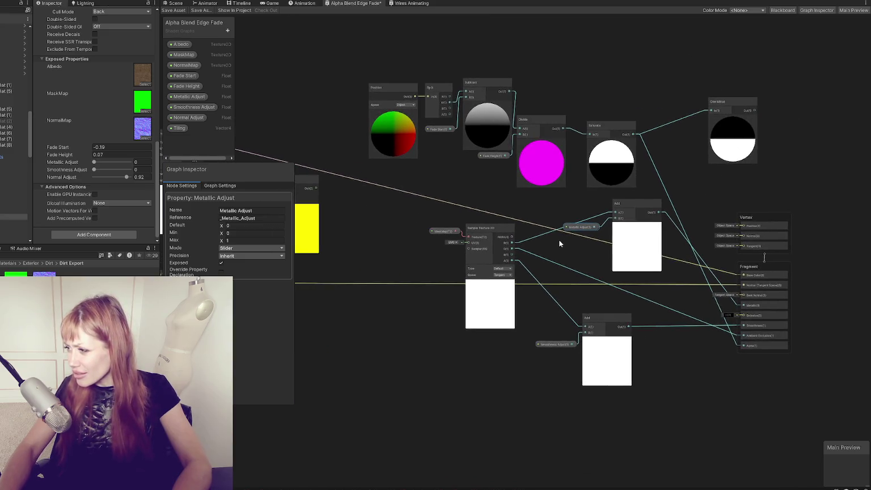
left_click_drag(244, 156, 440, 178)
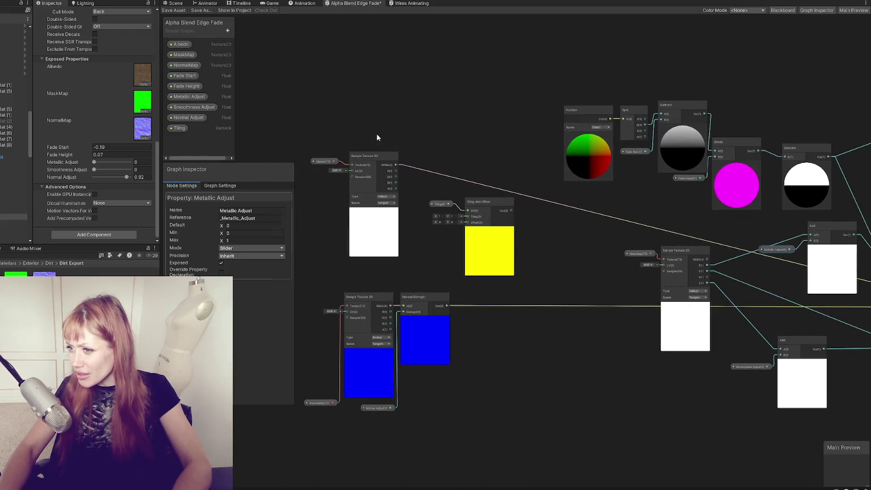
left_click(360, 159)
mouse_move(361, 159)
left_mouse_down()
mouse_move(602, 202)
mouse_move(564, 198)
left_mouse_up()
mouse_move(475, 208)
left_mouse_down()
mouse_move(432, 205)
mouse_move(556, 209)
left_mouse_up()
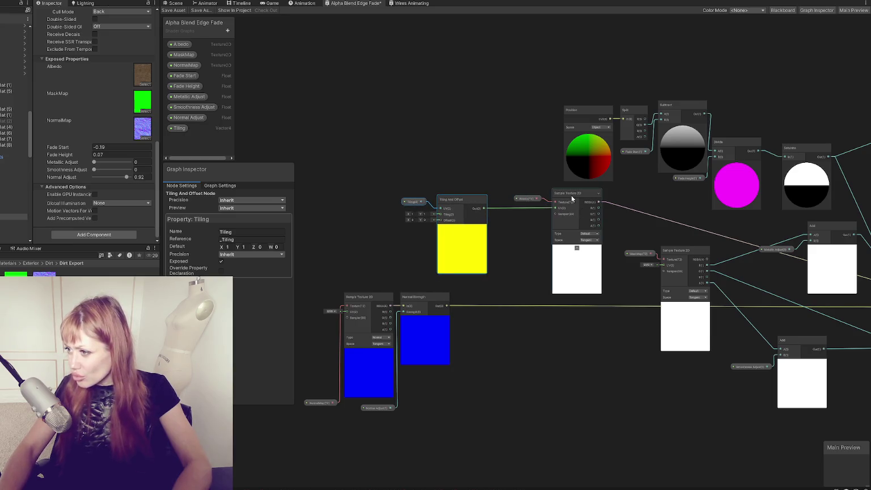
Review the Albedo sample's texture Type options, save the shader graph, and switch to the Scene view
scroll(594, 242, "up", 3)
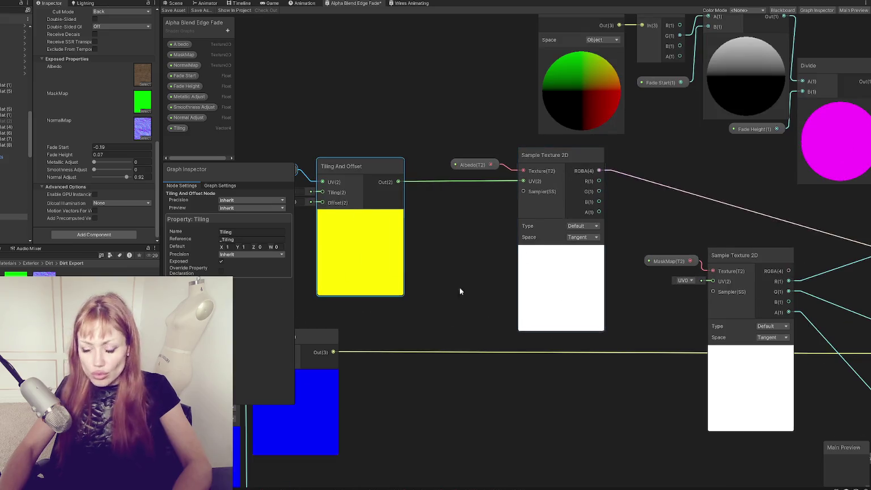
left_click(583, 226)
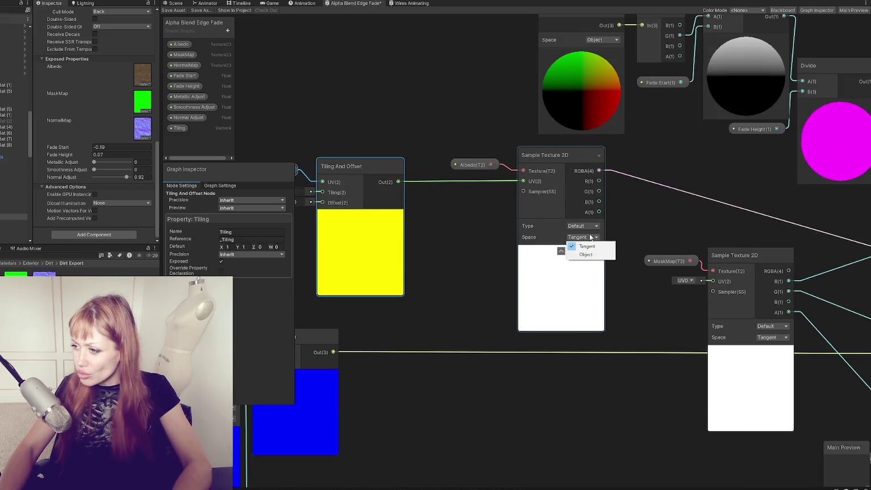
left_click(638, 218)
left_click(173, 11)
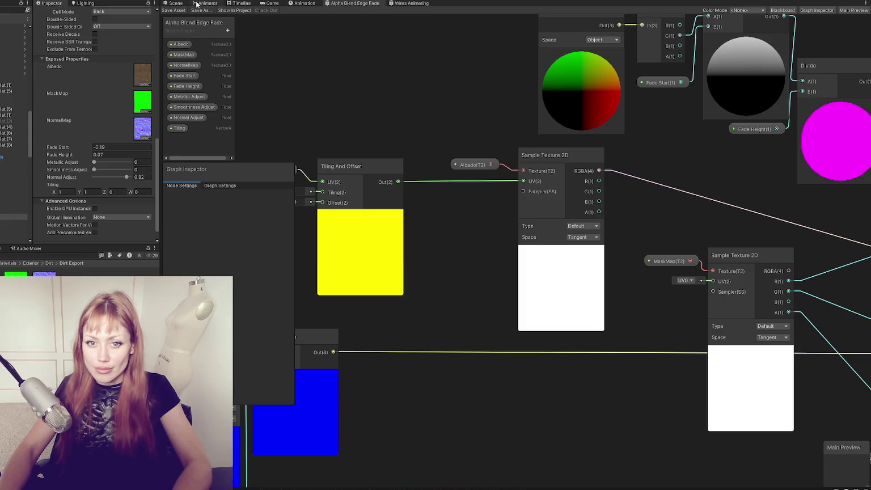
left_click(177, 3)
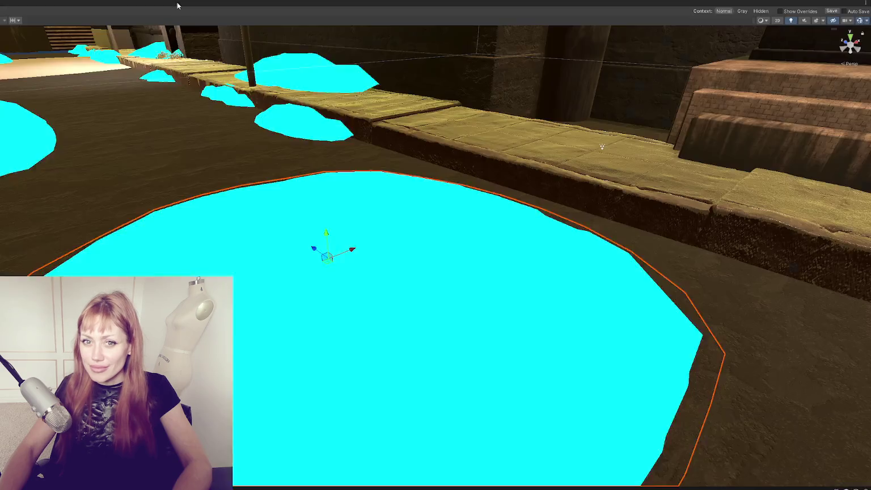
Check the dirt material's Tiling at X 1, Y 1, then return to the Alpha Blend Edge Fade graph
scroll(364, 281, "up", 3)
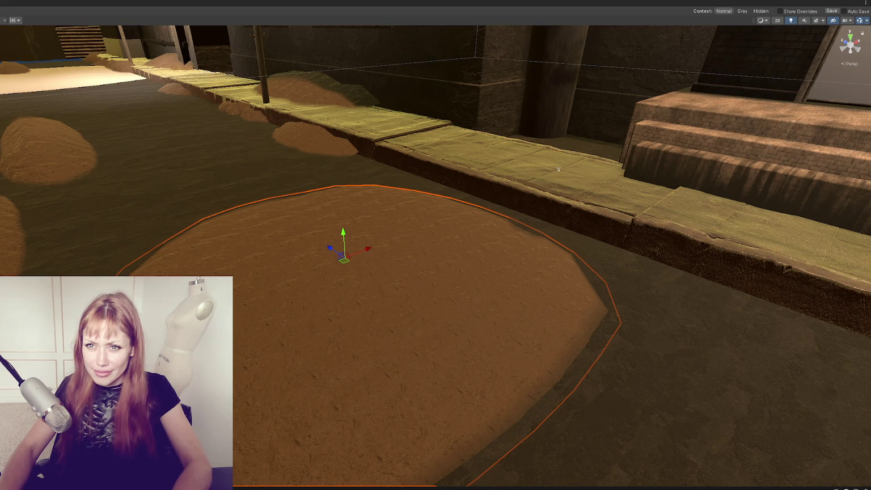
key("shift+space")
scroll(65, 121, "down", 5)
scroll(64, 121, "down", 5)
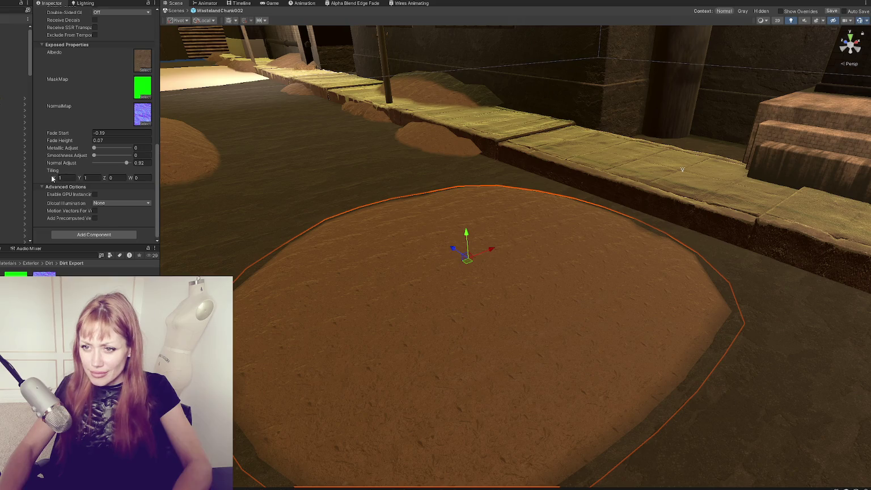
left_click(54, 178)
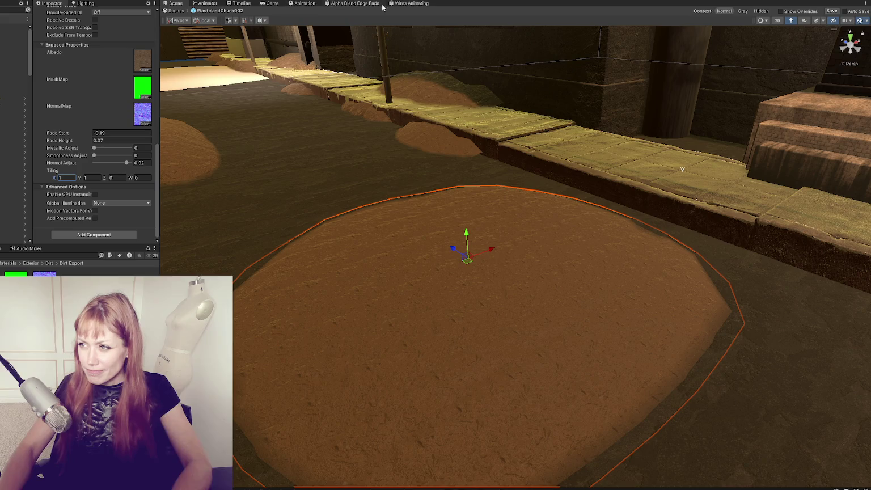
double_click(360, 4)
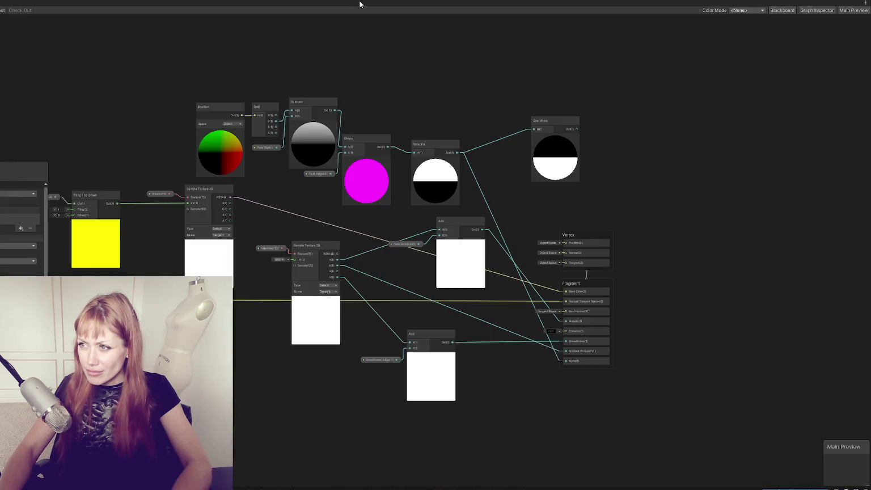
Delete the old Tiling property and its leftover Vector 4 node from the graph
double_click(360, 3)
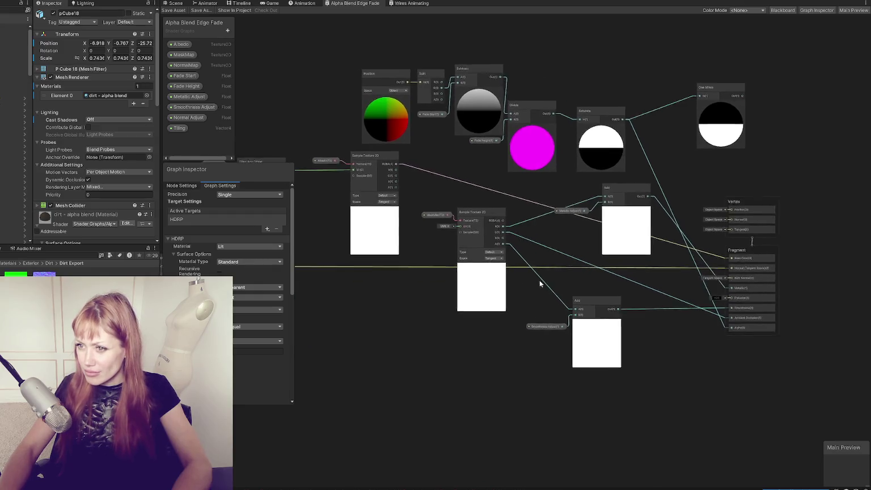
right_click(184, 128)
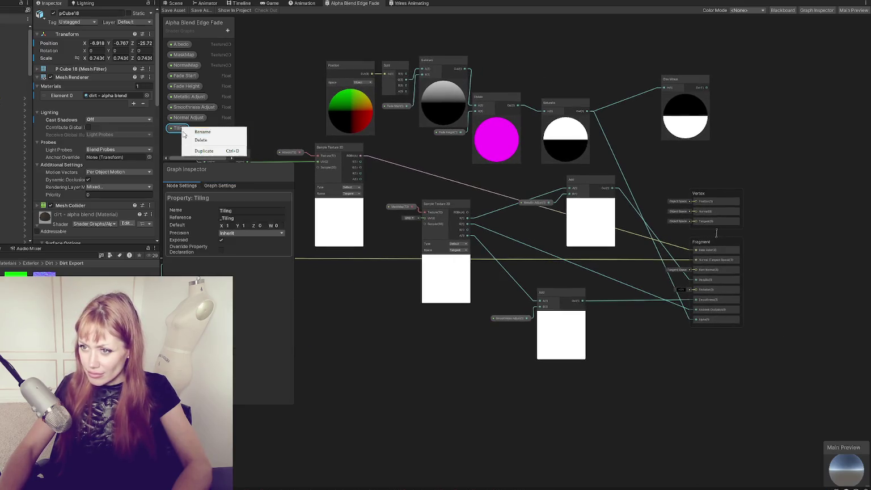
left_click(202, 138)
mouse_move(472, 204)
left_mouse_down()
mouse_move(739, 307)
mouse_move(788, 294)
left_mouse_up()
scroll(590, 267, "up", 3)
right_click(400, 215)
left_click(420, 267)
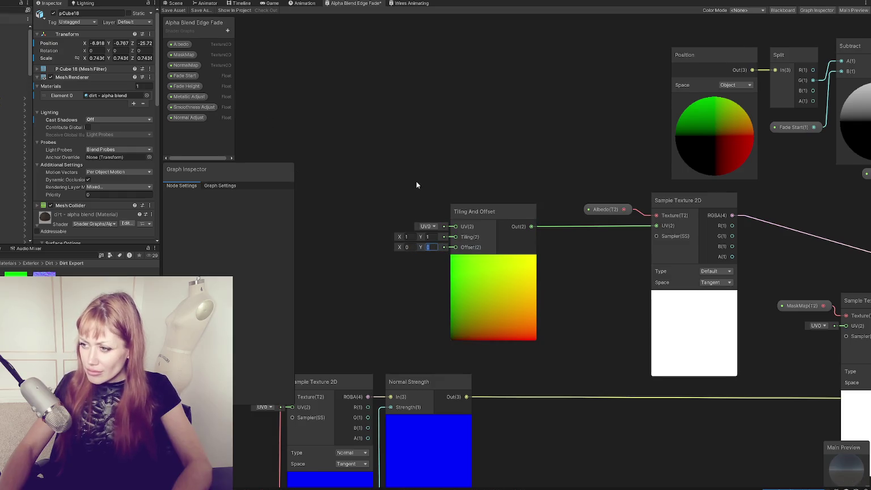
left_click_drag(417, 186, 434, 186)
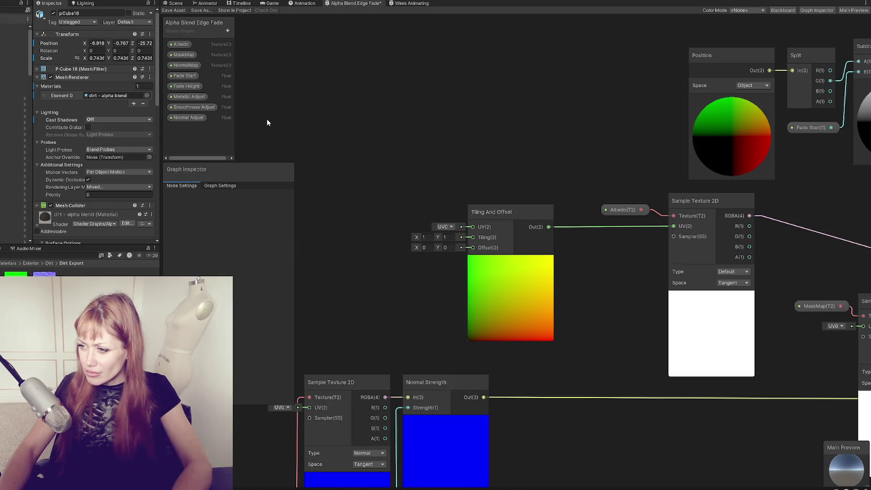
Add two Vector2 properties, wire them into the Tiling and Offset inputs, and save
left_click(228, 31)
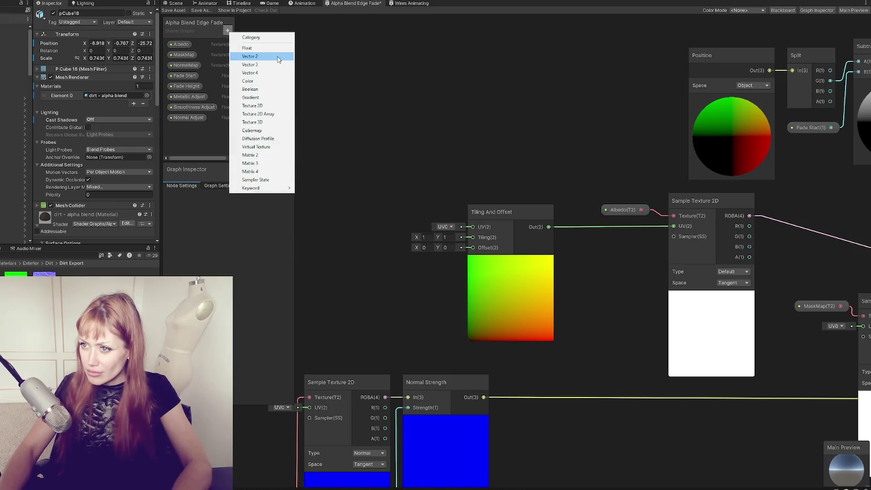
left_click(278, 56)
left_click(228, 31)
left_click(232, 56)
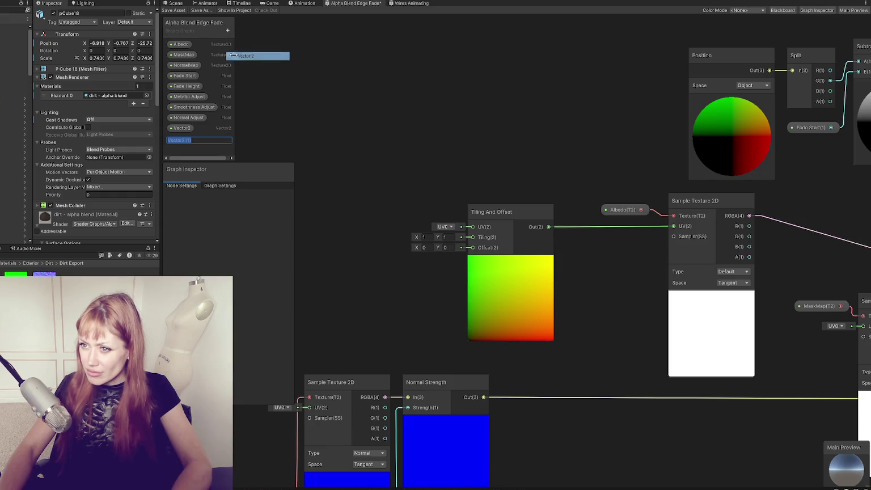
left_click_drag(181, 128, 370, 188)
left_click_drag(189, 142, 385, 223)
left_click_drag(407, 191, 473, 247)
left_click_drag(407, 191, 472, 237)
left_click_drag(423, 224, 473, 248)
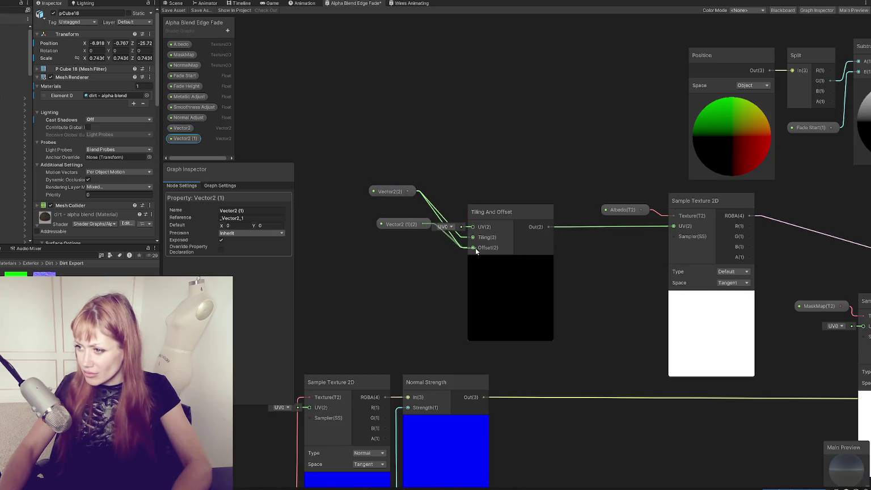
left_click(172, 9)
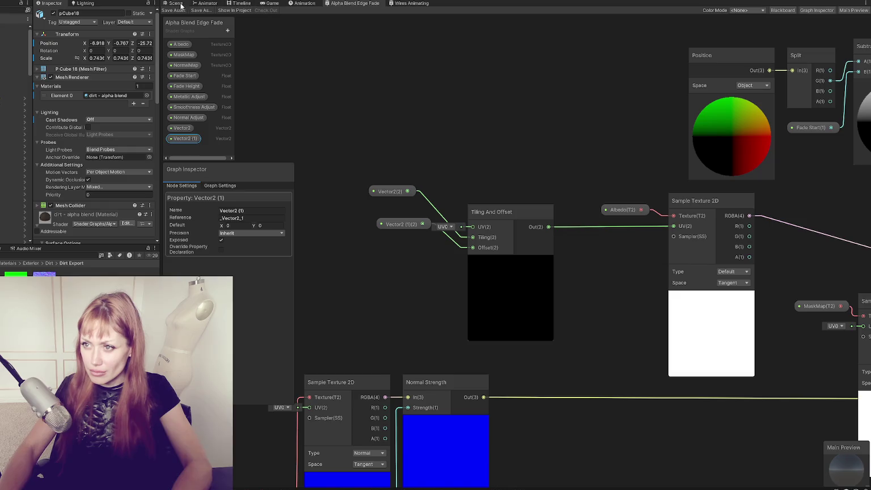
left_click(178, 3)
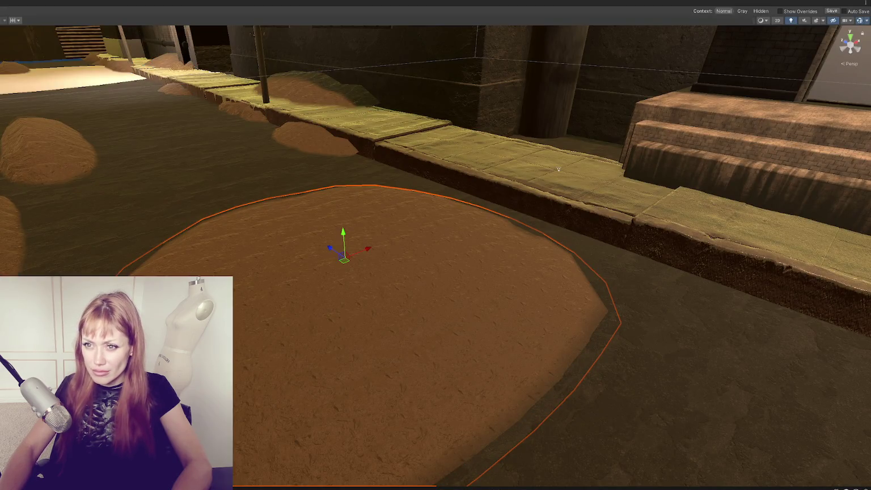
Test the dirt material's Vector2 values, reset them to X 0, Y 0, and return to the graph
key("shift+space")
scroll(77, 190, "down", 8)
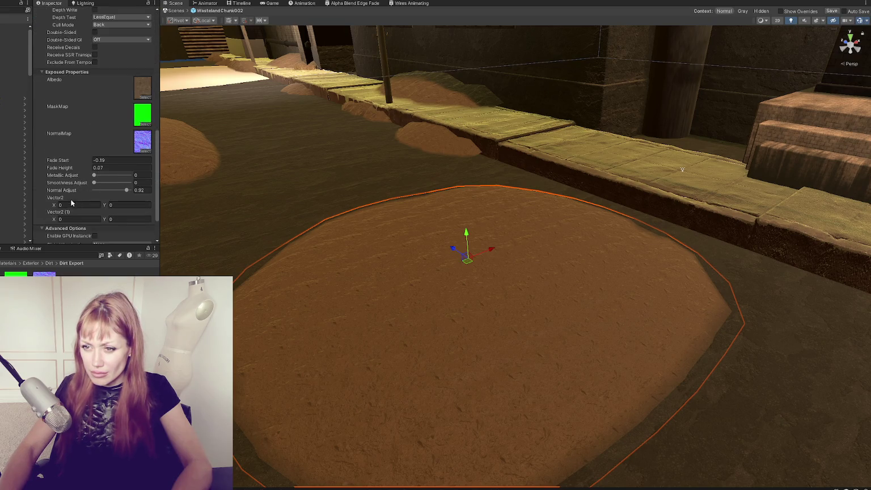
left_click_drag(56, 205, 112, 205)
type("00")
left_click_drag(54, 219, 63, 222)
type("0")
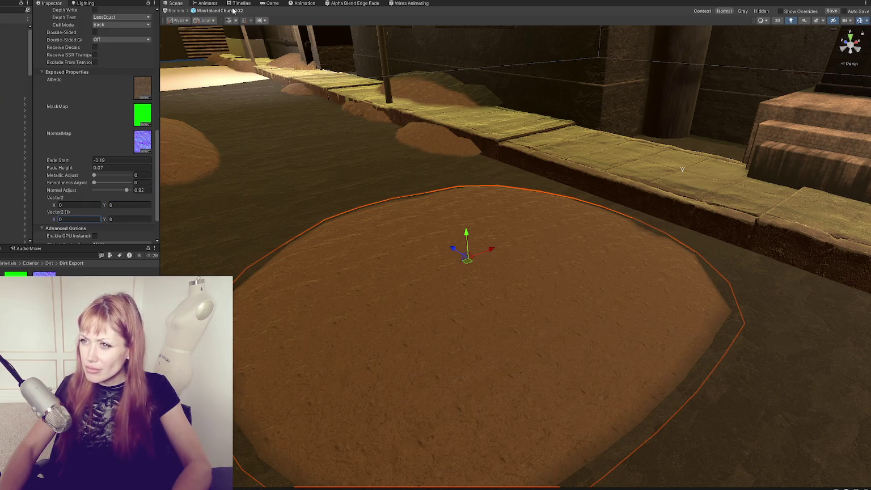
left_click(341, 4)
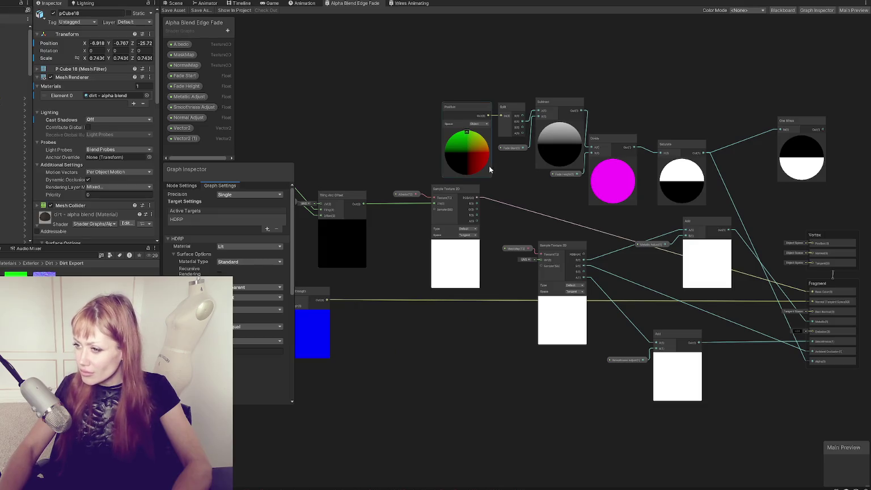
Connect the Tiling And Offset output to the Albedo and MaskMap Sample Texture 2D UV inputs
mouse_move(489, 165)
left_mouse_down()
mouse_move(507, 178)
mouse_move(620, 127)
left_mouse_up()
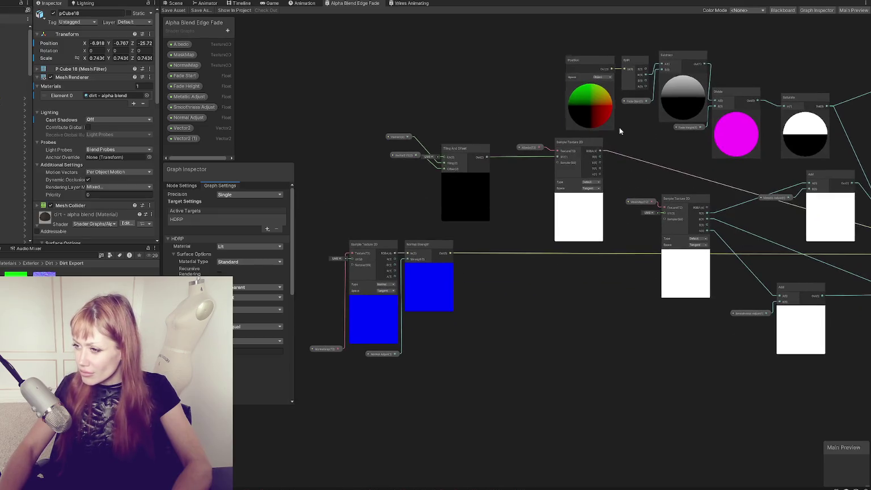
mouse_move(487, 158)
left_mouse_down()
mouse_move(486, 170)
mouse_move(338, 236)
mouse_move(350, 265)
left_mouse_up()
left_click_drag(487, 157, 667, 213)
mouse_move(774, 229)
left_mouse_down()
mouse_move(593, 214)
mouse_move(633, 199)
left_mouse_up()
Tidy the Add, Smoothness Adjust, MaskMap and normal map nodes into a cleaner layout
left_click_drag(683, 151, 696, 165)
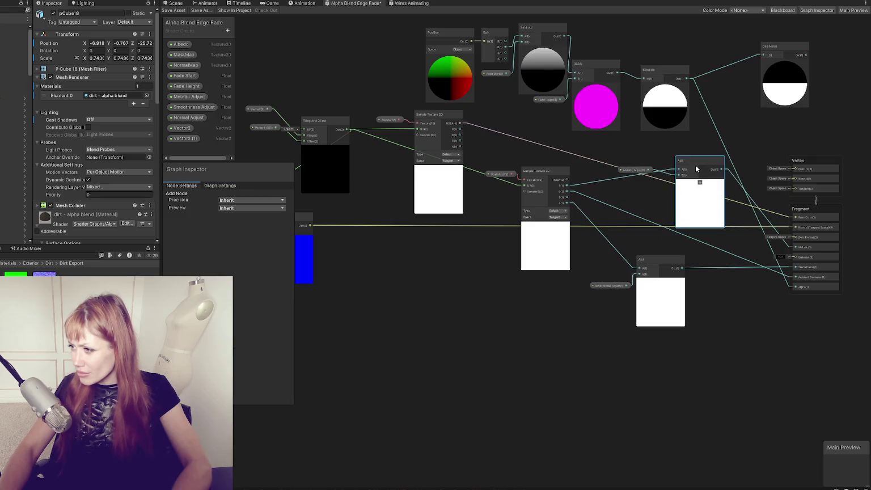
key("space")
left_click(622, 226)
left_click_drag(653, 266, 707, 284)
left_click_drag(605, 285, 656, 299)
left_click_drag(533, 171, 538, 255)
left_click_drag(506, 174, 499, 261)
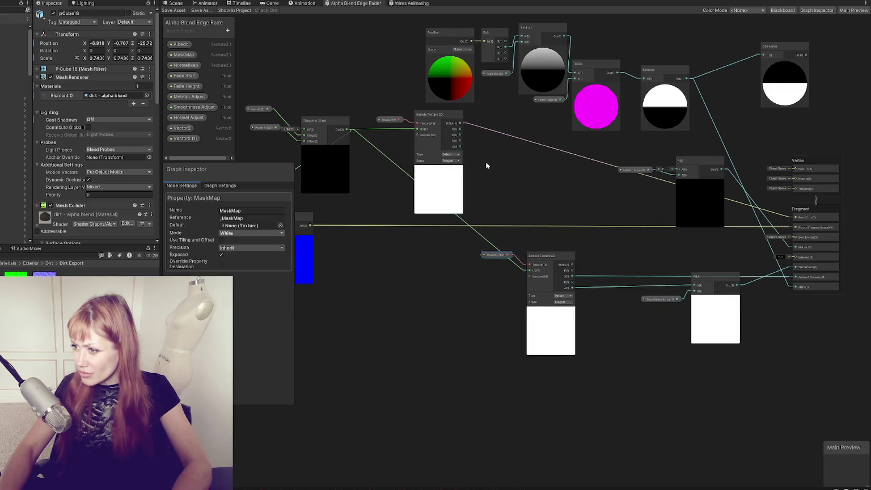
left_click_drag(490, 165, 591, 175)
mouse_move(304, 224)
left_mouse_down()
mouse_move(321, 225)
mouse_move(248, 225)
left_mouse_up()
mouse_move(285, 228)
left_mouse_down()
mouse_move(432, 230)
mouse_move(494, 239)
mouse_move(547, 261)
left_mouse_up()
Shift the Tiling And Offset node further left and save the shader graph
left_click(477, 146)
left_click_drag(476, 146, 338, 142)
mouse_move(603, 190)
left_mouse_down()
mouse_move(453, 244)
mouse_move(450, 265)
left_mouse_up()
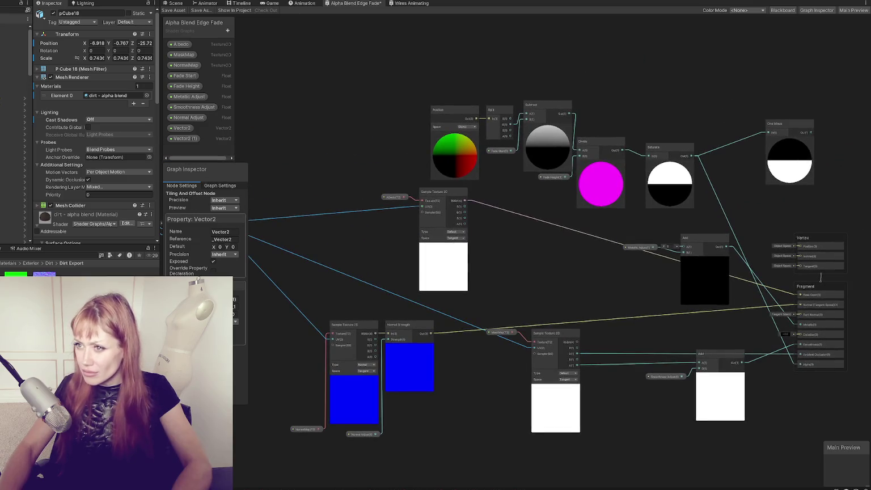
left_click(180, 11)
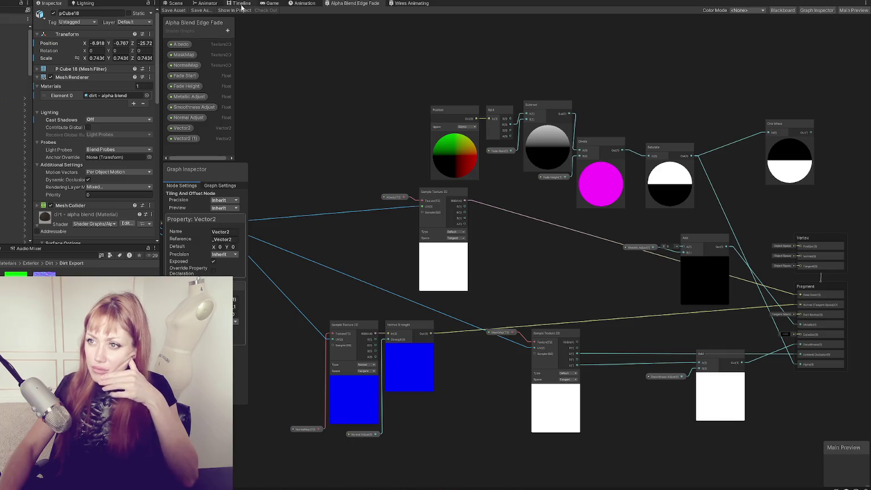
left_click(170, 3)
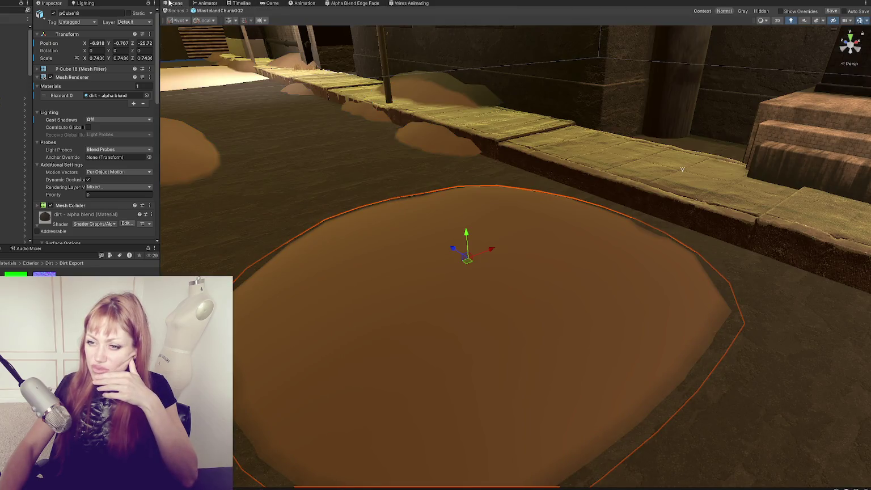
Set the dirt material's Vector2 (1) to 1, 1
scroll(112, 153, "down", 10)
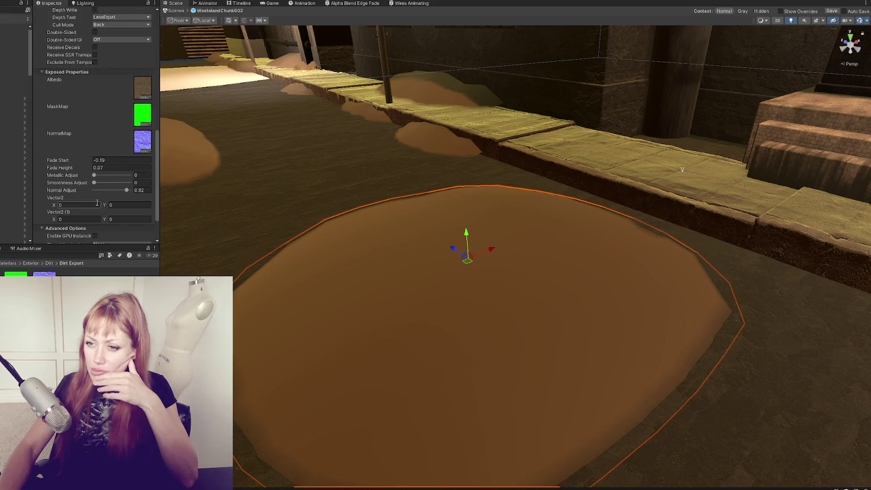
left_click(70, 219)
type("1")
key("Tab")
type("1")
key("Tab")
left_click(74, 205)
type("1")
key("Tab")
type("1")
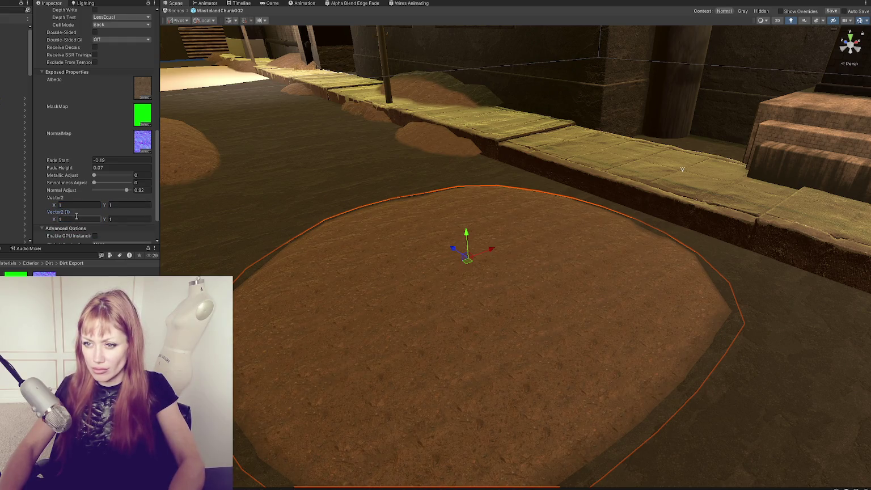
Try several Vector2 values (0.68, 3.141) before settling Vector2 at 0.5, 0.5
left_click_drag(54, 206, 54, 209)
left_click(91, 205)
type("0.68")
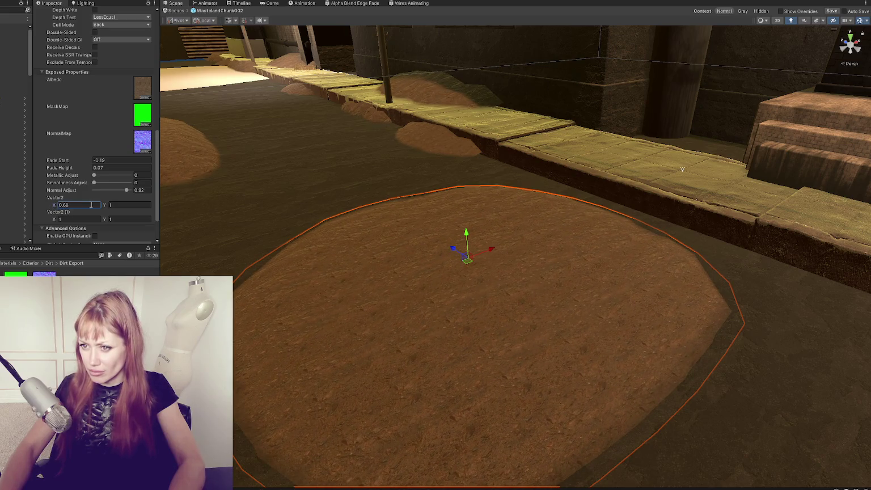
key("Tab")
type("0.5")
left_click(94, 206)
left_click(78, 219)
type("3.14")
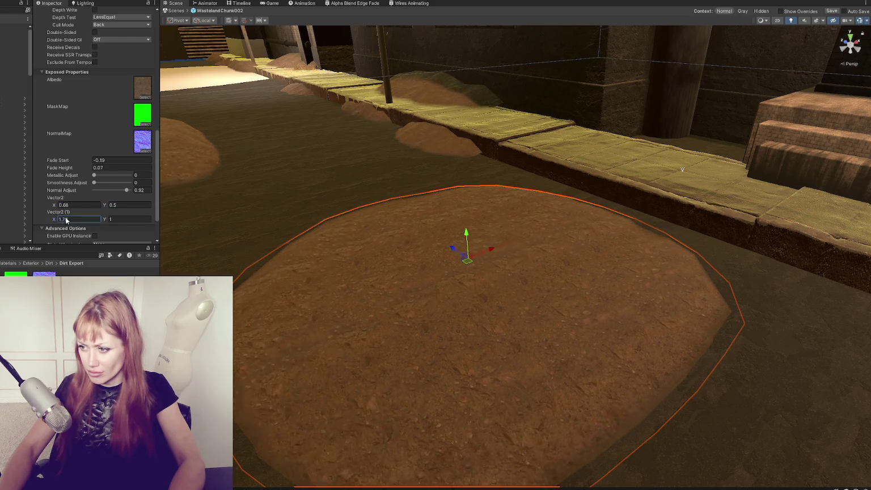
type("1")
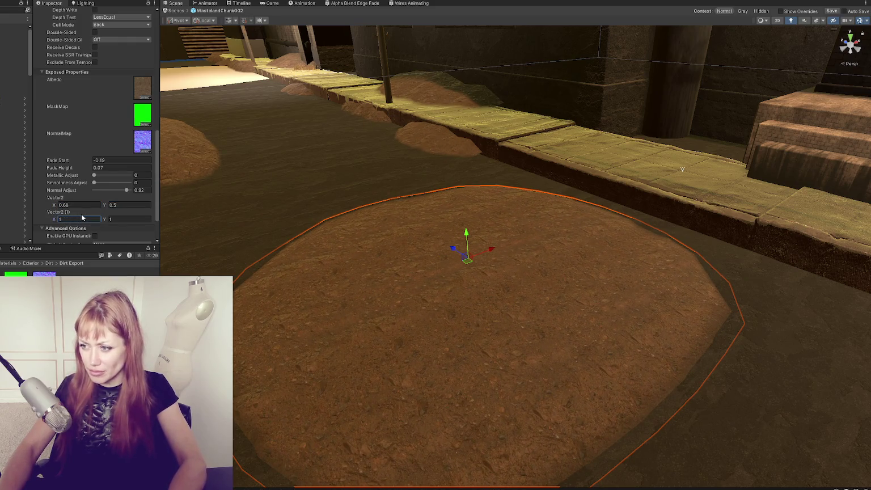
scroll(338, 194, "down", 5)
scroll(397, 181, "up", 5)
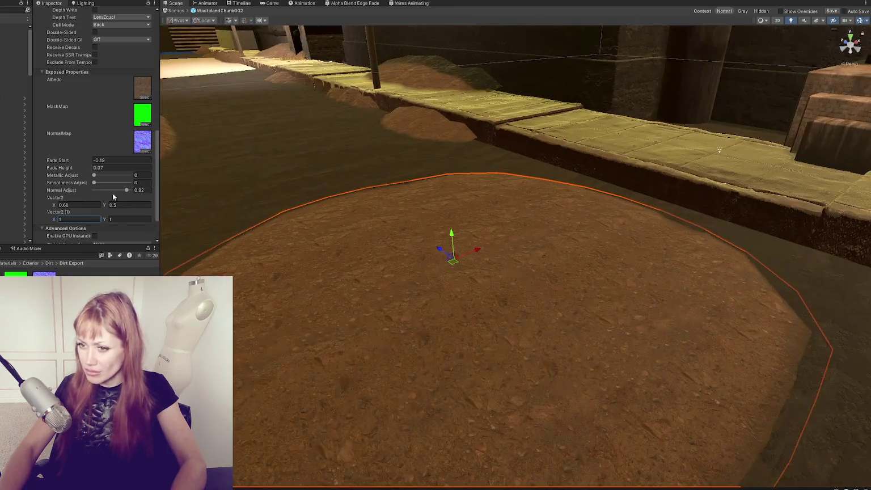
type("0.5")
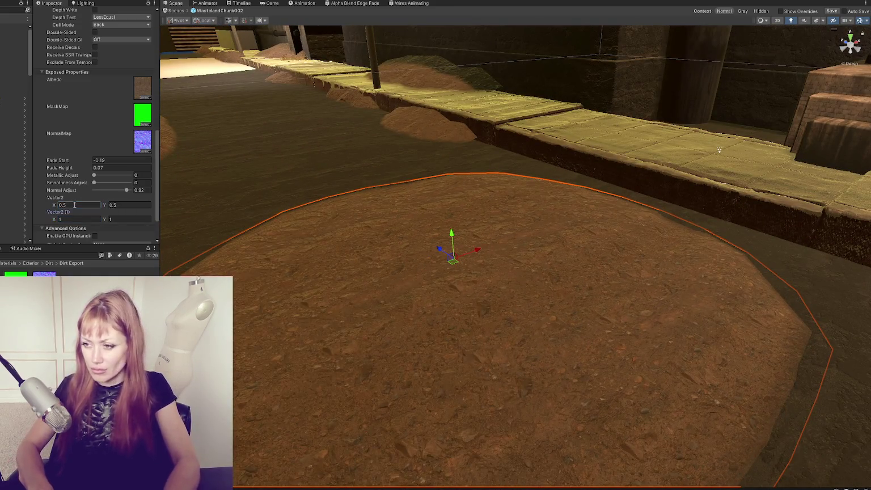
scroll(433, 205, "down", 3)
Drop the dirt material onto the ground and orbit the Scene view to check the patches
mouse_move(434, 204)
left_mouse_down()
mouse_move(492, 246)
mouse_move(571, 243)
mouse_move(486, 221)
left_mouse_up()
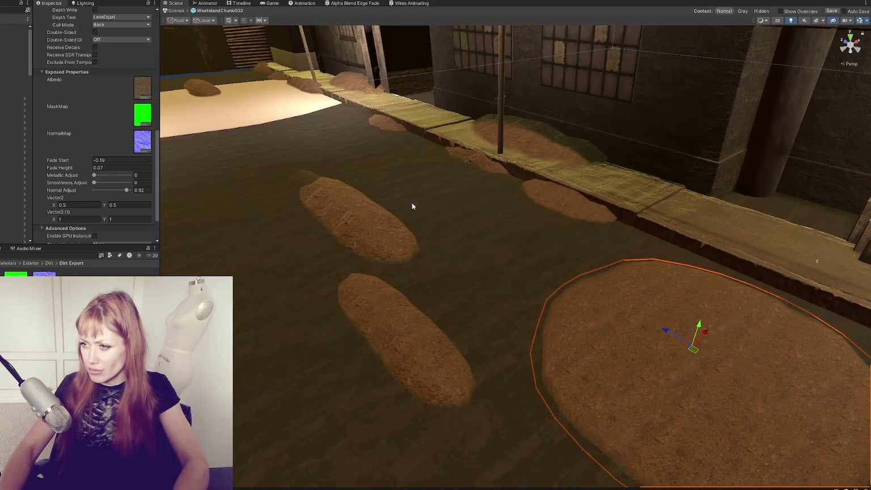
scroll(60, 95, "up", 5)
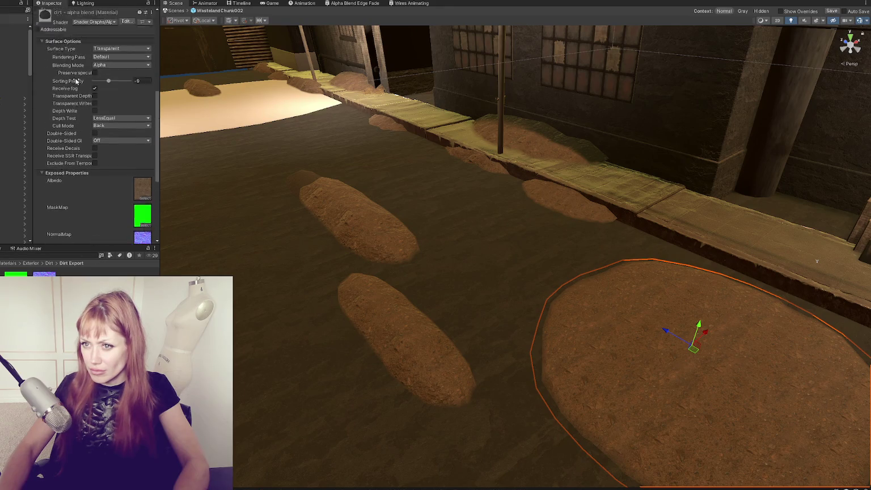
left_click_drag(55, 35, 304, 181)
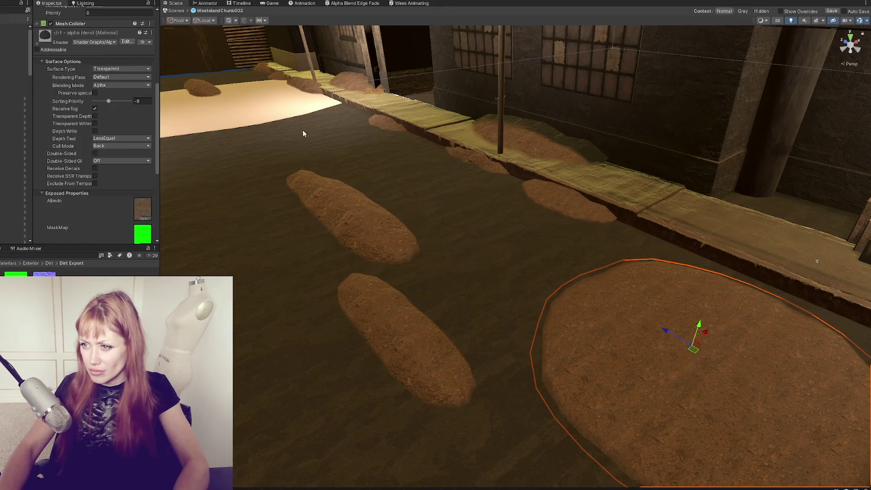
scroll(370, 179, "down", 5)
scroll(369, 179, "up", 5)
mouse_move(373, 178)
left_mouse_down()
mouse_move(642, 157)
mouse_move(237, 214)
mouse_move(723, 258)
mouse_move(699, 288)
mouse_move(601, 282)
left_mouse_up()
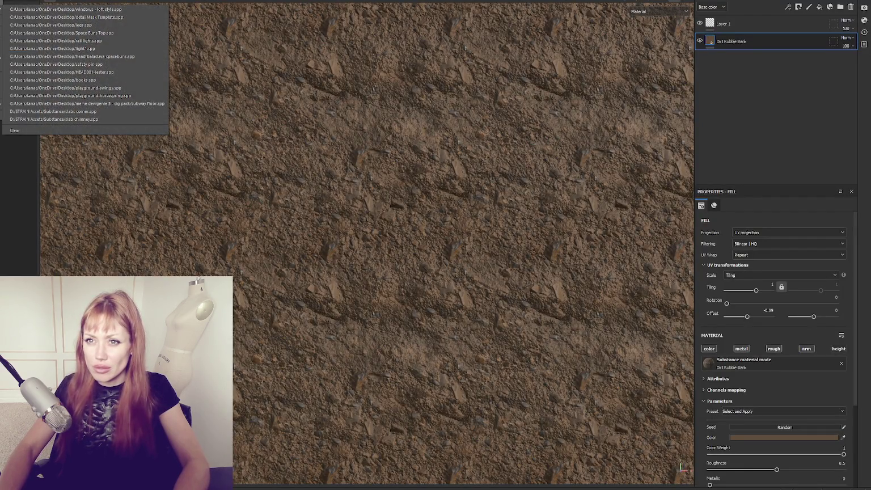
Start a new Substance Painter project from the dirtpatch mesh, discarding unsaved changes
left_click(473, 152)
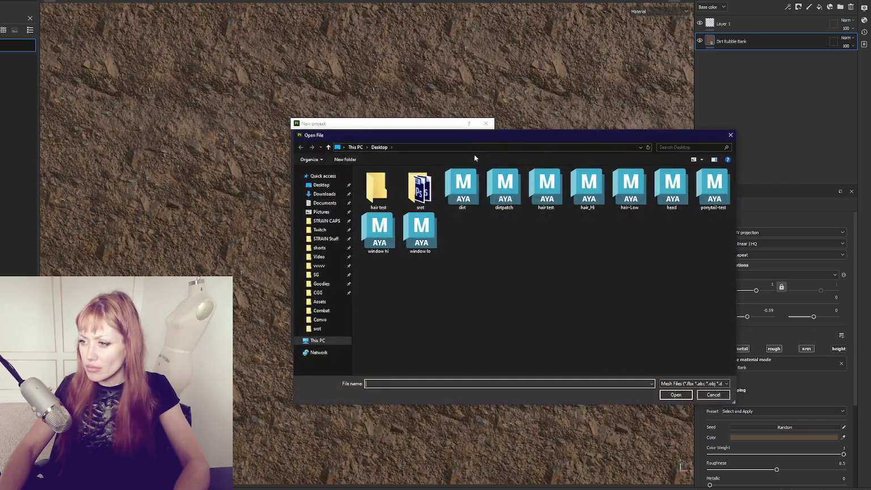
double_click(495, 194)
left_click(432, 336)
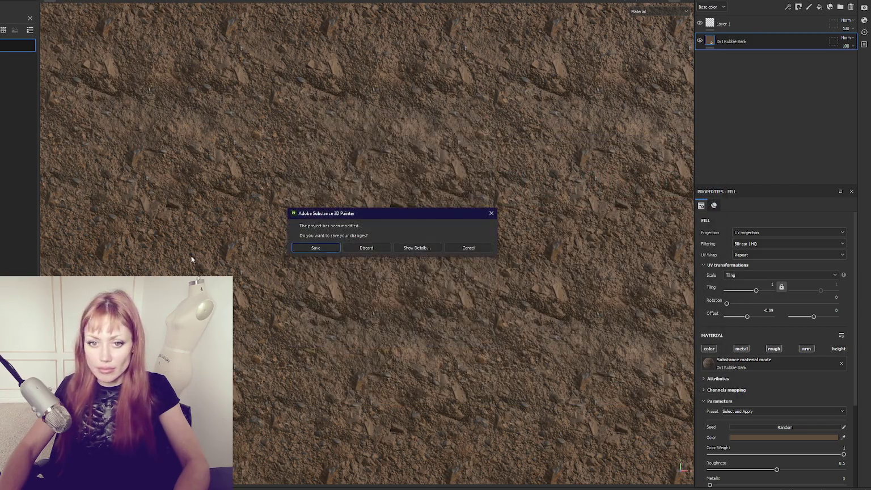
left_click(384, 246)
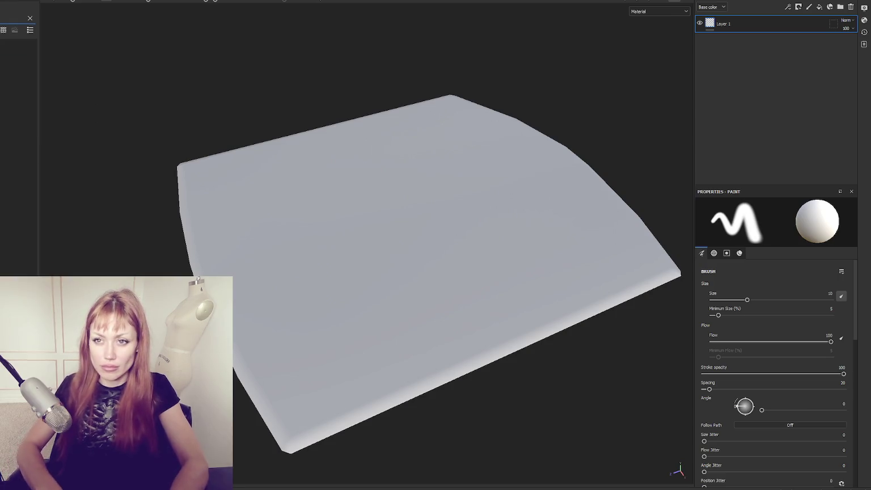
Add a Concrete Asphalt fill layer and set its tiling to 3
mouse_move(17, 45)
left_mouse_down()
mouse_move(697, 104)
mouse_move(731, 84)
left_mouse_up()
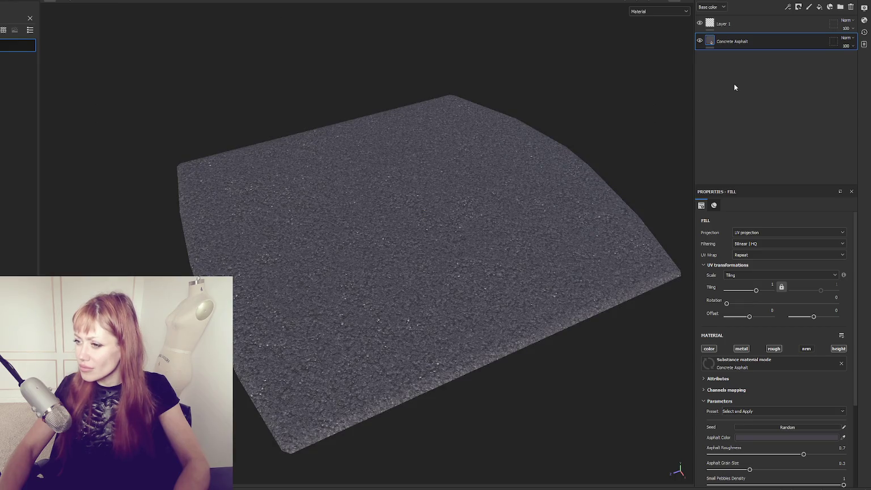
scroll(507, 196, "up", 5)
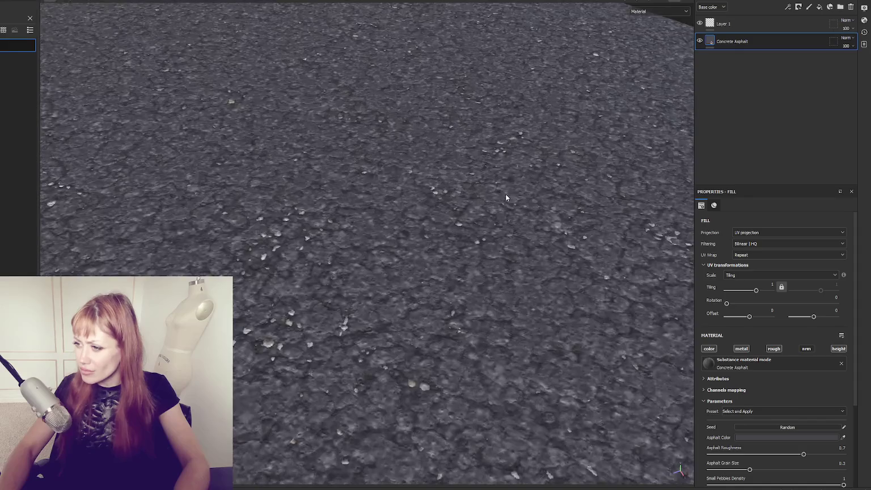
scroll(508, 196, "down", 5)
left_click_drag(524, 176, 596, 244)
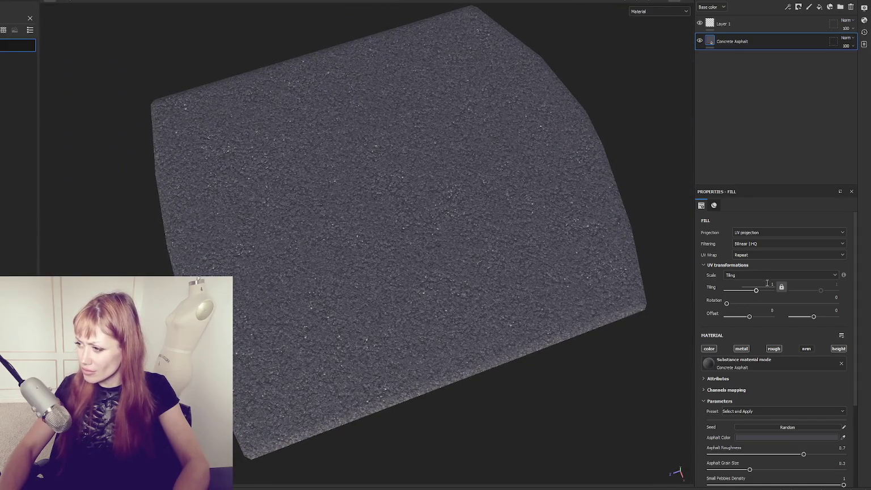
type("2")
key("Return")
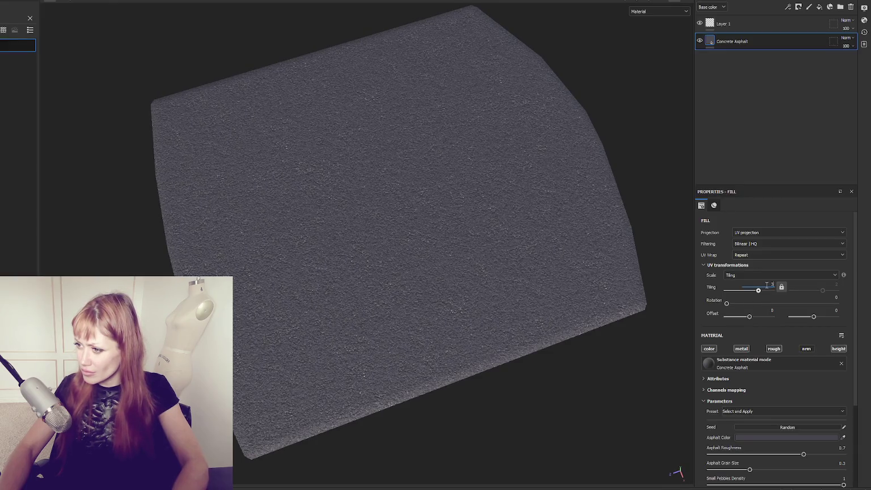
key("Return")
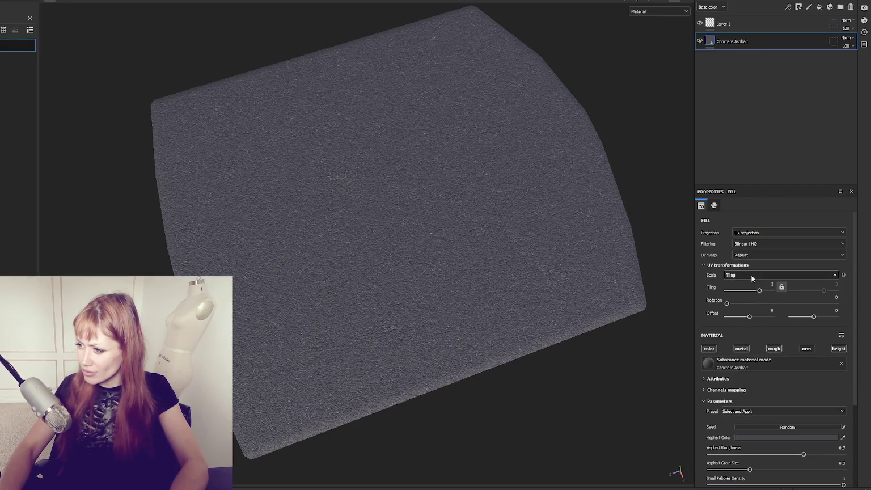
mouse_move(652, 216)
left_mouse_down()
mouse_move(602, 173)
mouse_move(504, 159)
left_mouse_up()
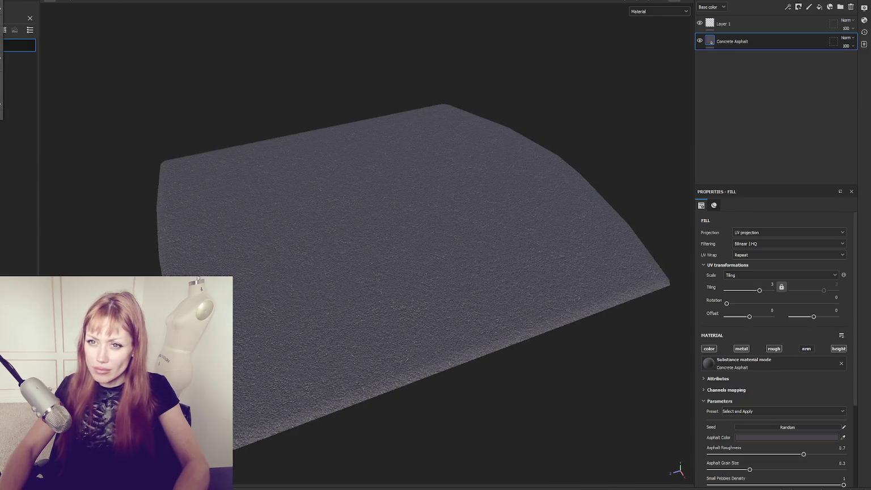
Export the asphalt textures with the Unity Universal Render Pipeline (Metallic Standard) template
key("ctrl+shift+e")
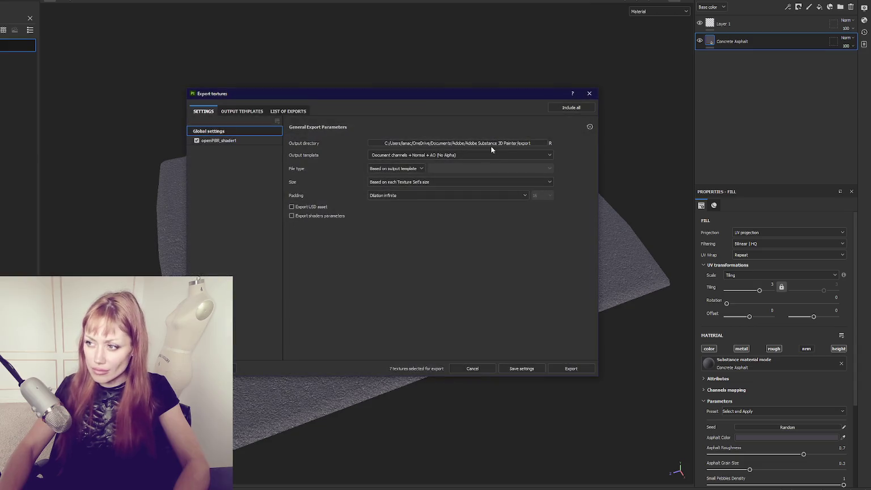
left_click(533, 155)
scroll(471, 198, "down", 3)
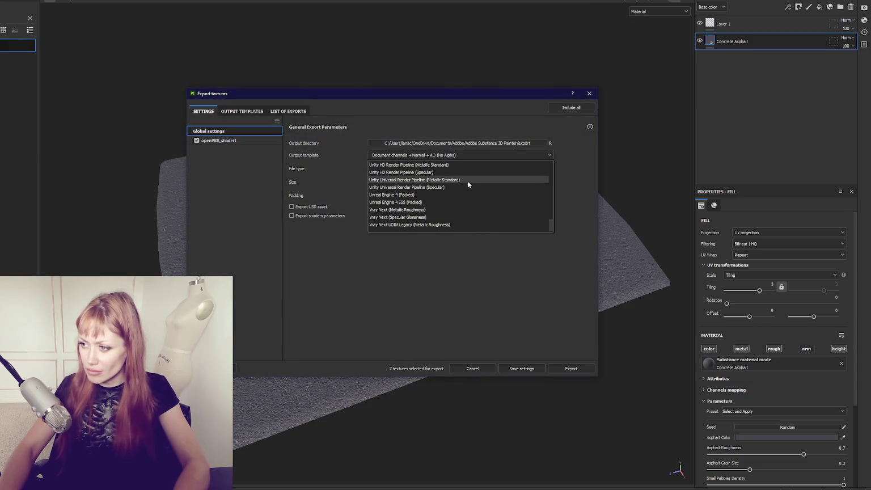
left_click(467, 181)
left_click(574, 370)
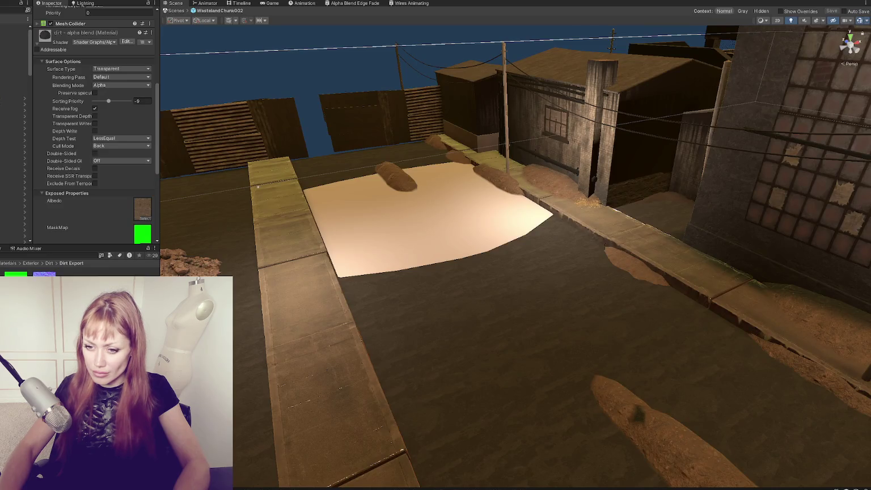
Create a 'Road 1' folder inside the Wasteland folder, then select the road surface in the scene
right_click(54, 317)
mouse_move(102, 196)
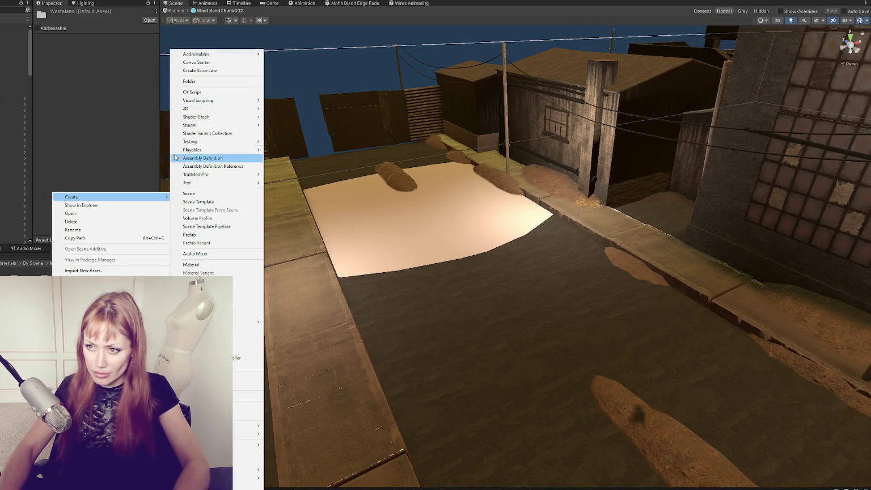
left_click(193, 87)
type("Road 1")
key("Return")
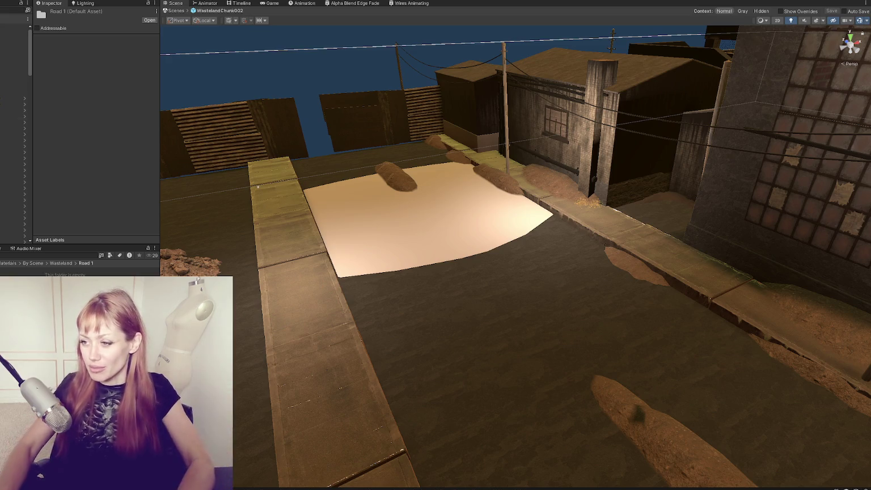
left_click(443, 237)
scroll(445, 214, "up", 2)
Raise Road_Piece_1 slightly and duplicate it, sliding copies down the street to Z -19.74
left_click(409, 215)
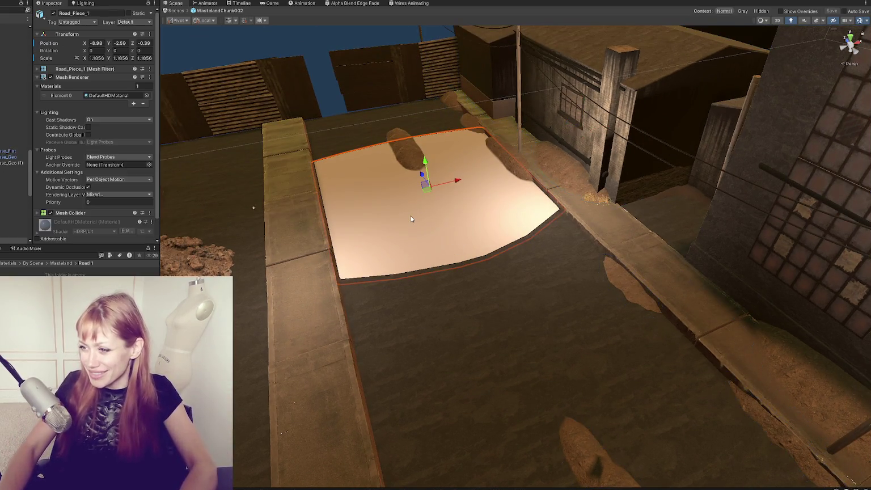
key("f")
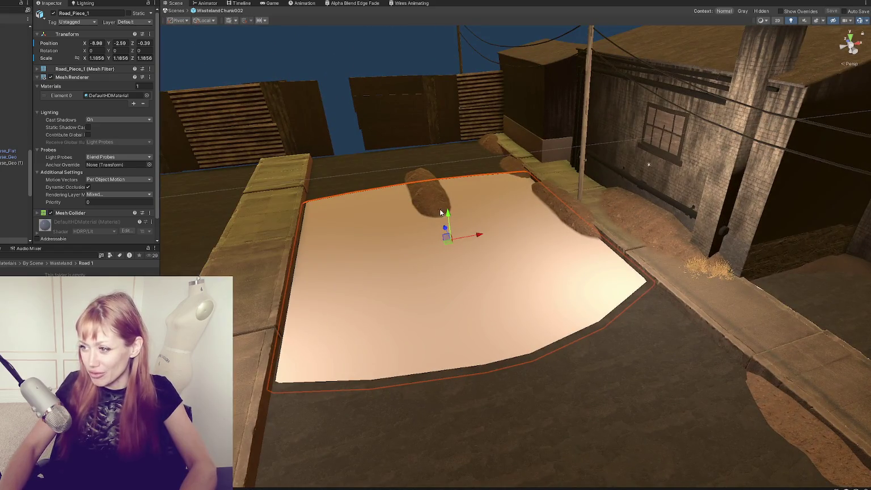
mouse_move(449, 212)
left_mouse_down()
mouse_move(398, 305)
mouse_move(742, 323)
left_mouse_up()
key("ctrl+d")
mouse_move(615, 361)
left_mouse_down()
mouse_move(581, 364)
mouse_move(581, 430)
mouse_move(512, 222)
left_mouse_up()
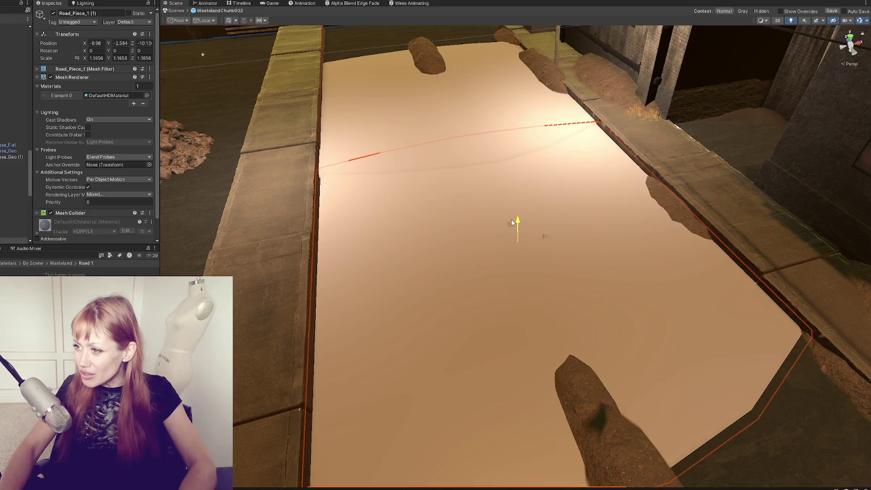
left_click_drag(510, 224, 518, 176)
mouse_move(463, 129)
left_mouse_down()
mouse_move(550, 304)
mouse_move(514, 230)
mouse_move(532, 220)
left_mouse_up()
scroll(543, 208, "down", 5)
key("shift+d")
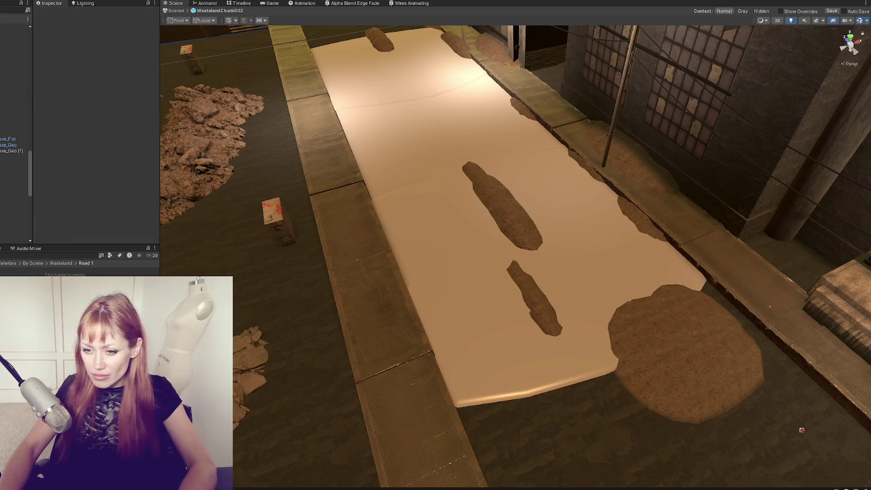
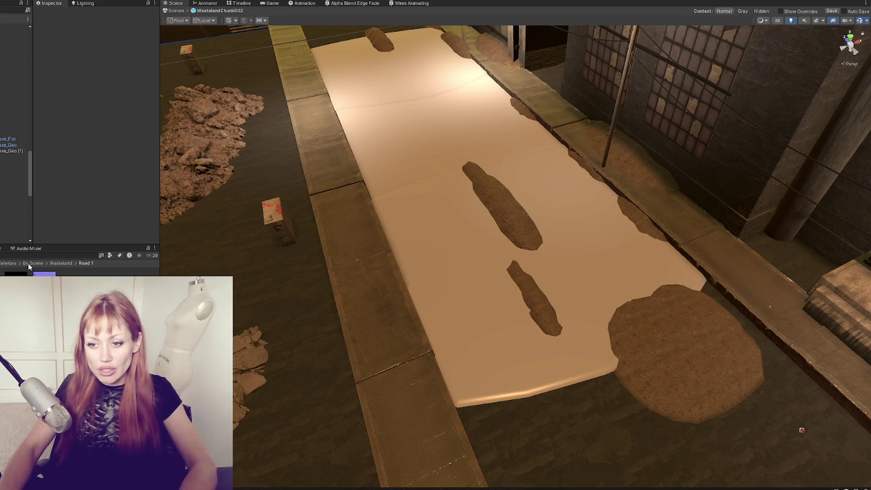
Create a new material named Road in the Road 1 folder
right_click(96, 286)
mouse_move(176, 77)
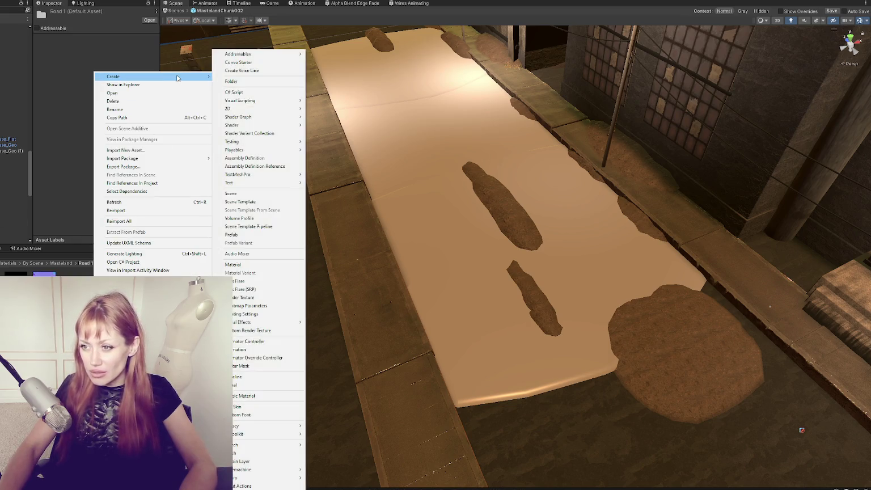
left_click(243, 266)
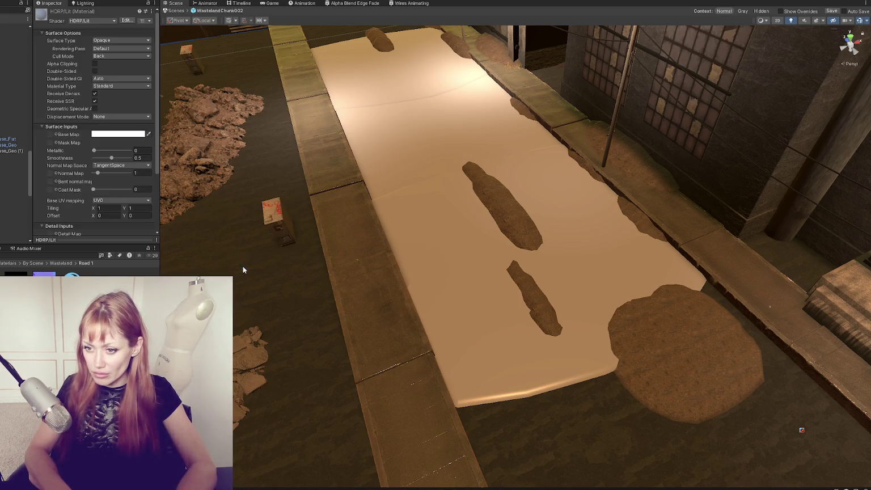
type("Road")
key("Return")
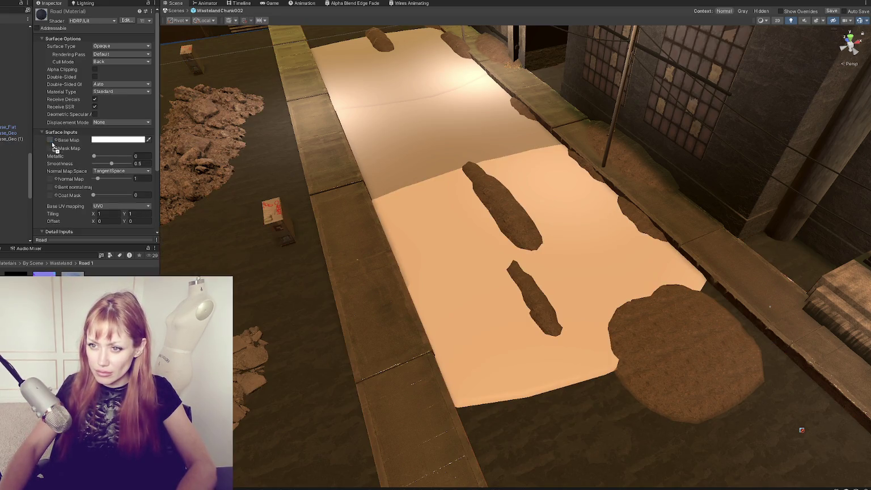
Assign the mask texture to Mask Map and reimport the normal texture as a Normal map
scroll(52, 142, "down", 2)
left_click_drag(52, 129, 52, 144)
scroll(63, 214, "down", 2)
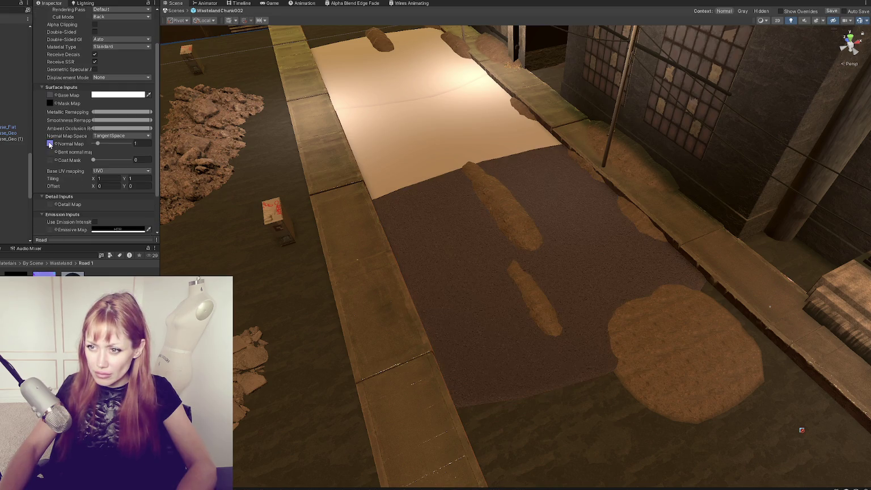
double_click(50, 144)
left_click(121, 41)
left_click(121, 58)
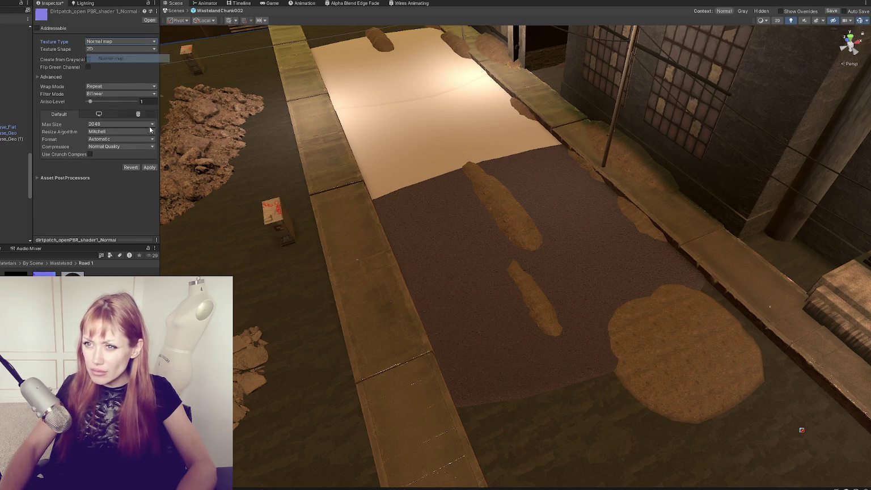
left_click(149, 168)
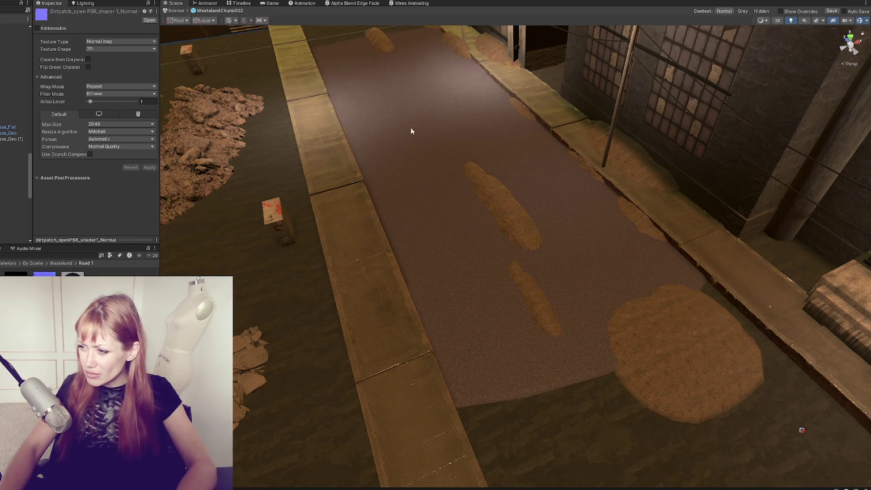
Duplicate Road_Piece_1 and move the copy along Z to extend the road
scroll(426, 130, "up", 5)
scroll(436, 126, "down", 3)
mouse_move(436, 127)
left_mouse_down()
mouse_move(443, 89)
mouse_move(539, 141)
mouse_move(741, 116)
mouse_move(761, 106)
mouse_move(443, 93)
mouse_move(488, 84)
mouse_move(472, 196)
mouse_move(486, 176)
mouse_move(472, 185)
mouse_move(499, 193)
left_mouse_up()
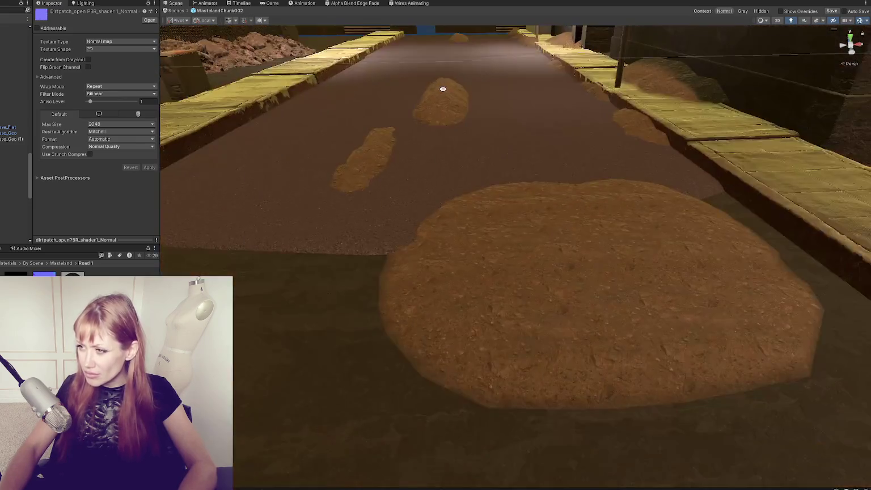
left_click(478, 236)
key("ctrl+d")
mouse_move(469, 233)
left_mouse_down()
mouse_move(287, 214)
mouse_move(328, 218)
left_mouse_up()
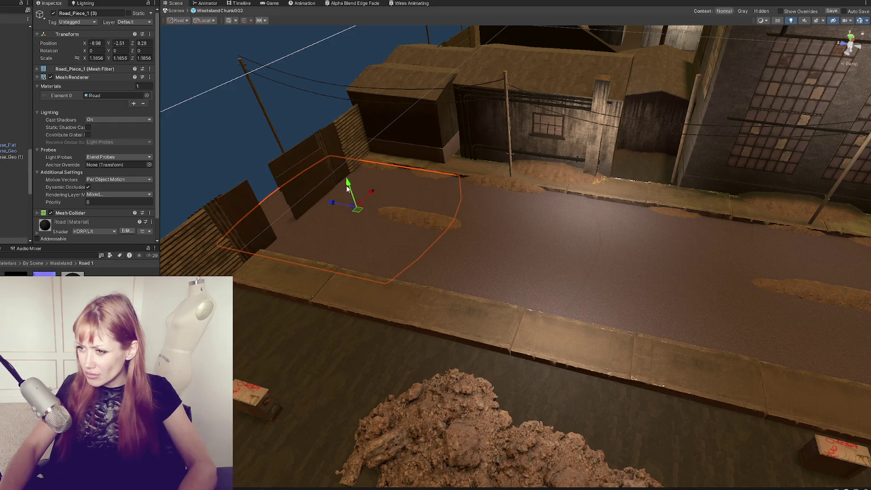
mouse_move(348, 187)
left_mouse_down()
mouse_move(409, 263)
mouse_move(450, 252)
mouse_move(387, 223)
mouse_move(550, 278)
mouse_move(614, 318)
mouse_move(458, 321)
mouse_move(428, 298)
mouse_move(573, 317)
left_mouse_up()
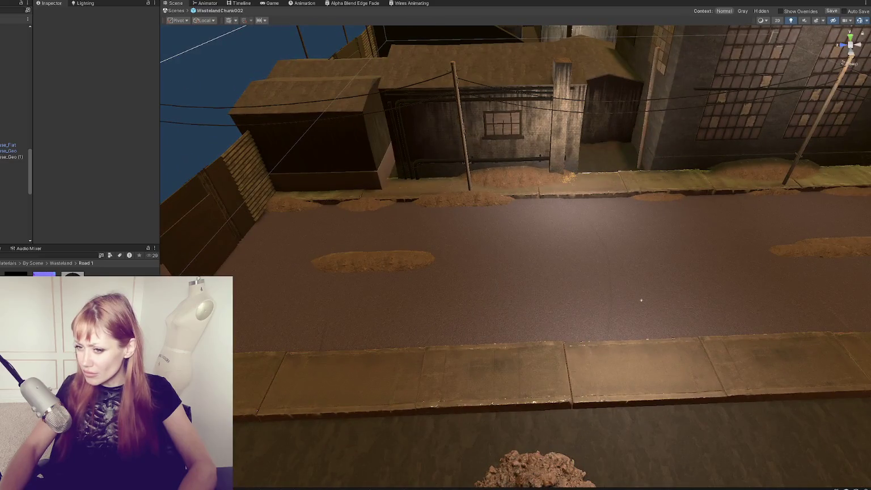
Try a grey base colour on the Road material, then restore it to white
left_click(73, 274)
left_click(102, 140)
left_click_drag(131, 181, 96, 233)
left_click(170, 151)
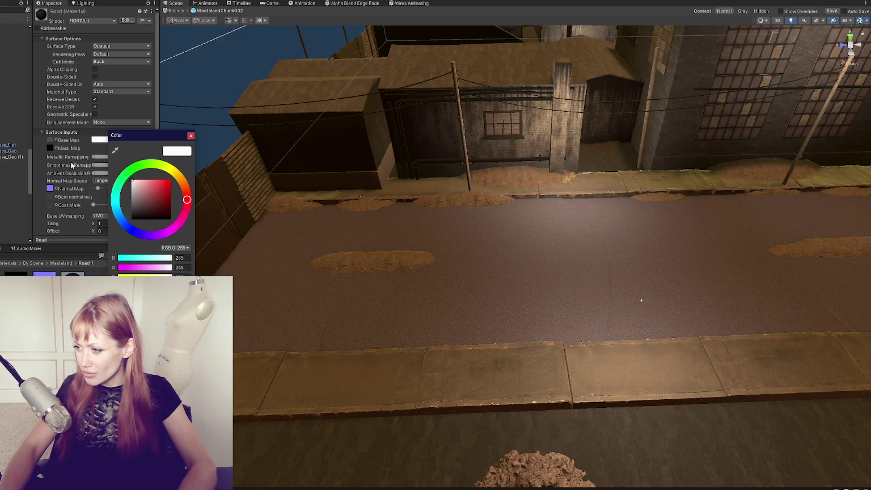
key("ctrl+z")
key("ctrl+z")
key("ctrl+z")
key("Escape")
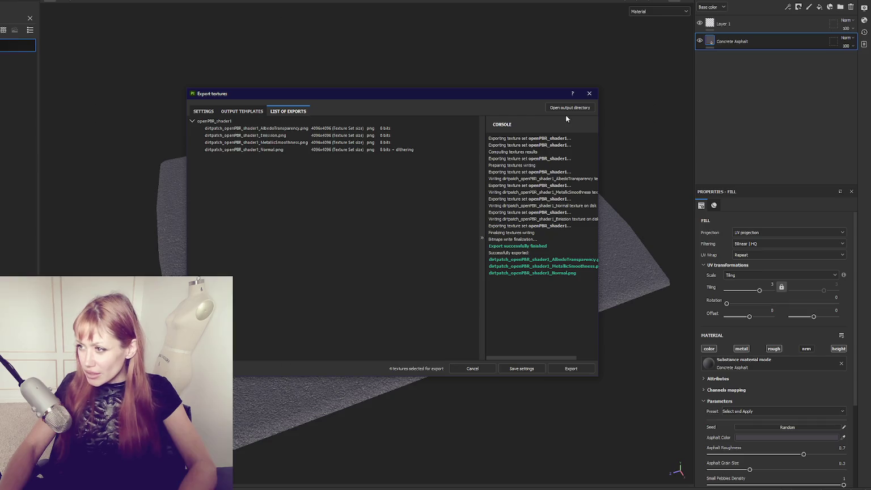
Close the texture export log and place the road reference photo window over the viewport
left_click(590, 92)
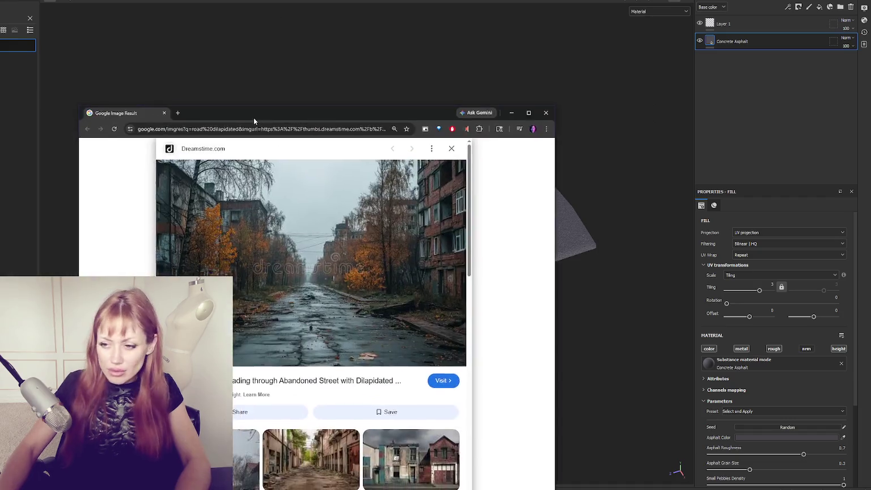
mouse_move(253, 116)
left_mouse_down()
mouse_move(319, 67)
mouse_move(370, 44)
left_mouse_up()
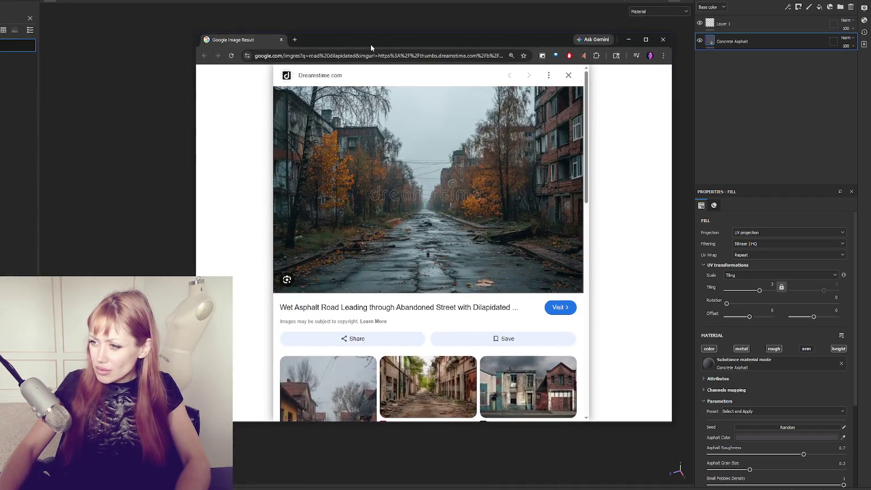
Look over the wet abandoned-road reference photo at full size, scrolling through it
key("alt+Tab")
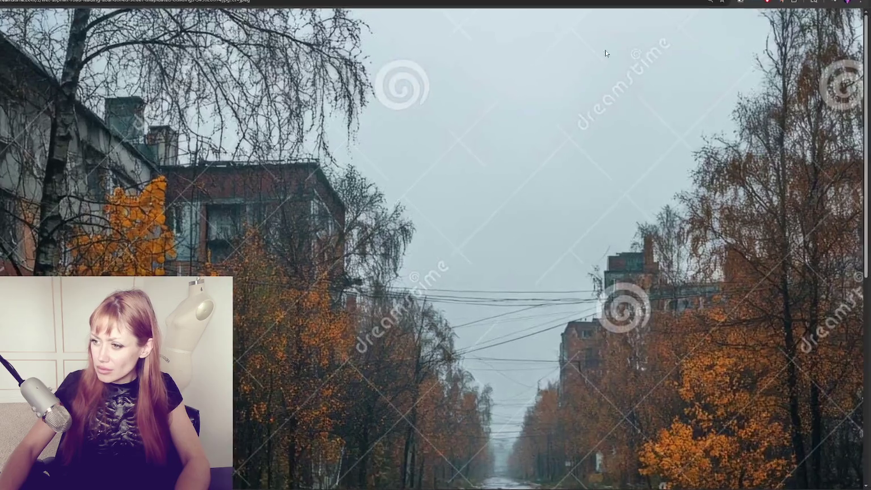
scroll(603, 270, "down", 5)
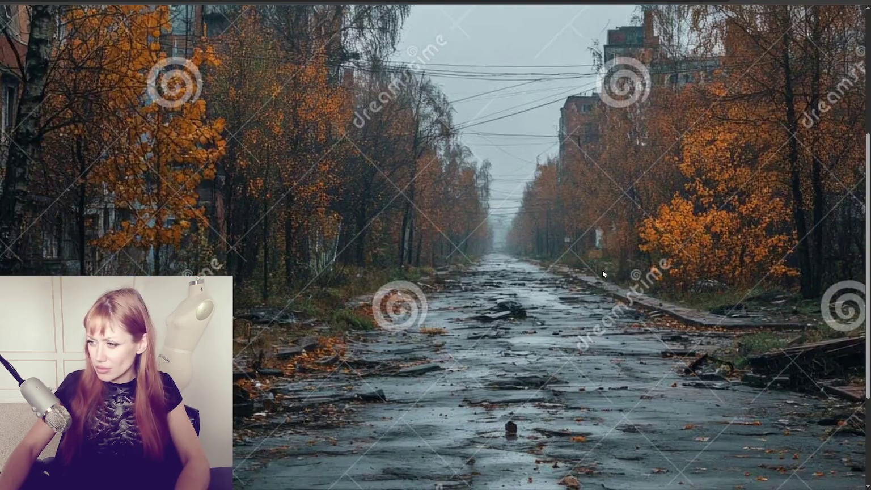
scroll(608, 272, "up", 2)
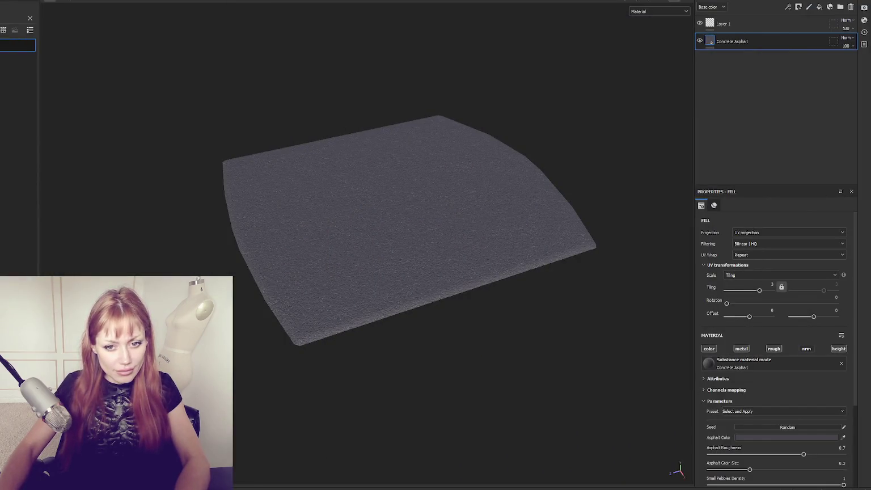
scroll(362, 201, "up", 3)
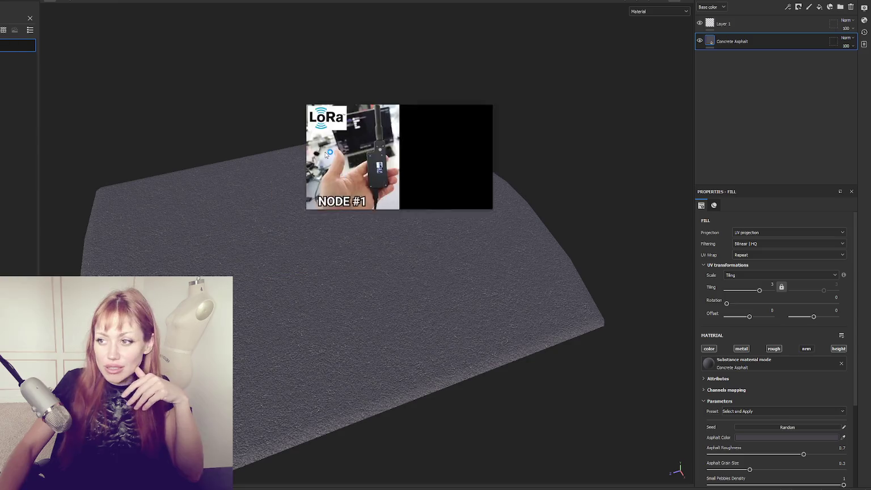
left_click_drag(351, 165, 228, 221)
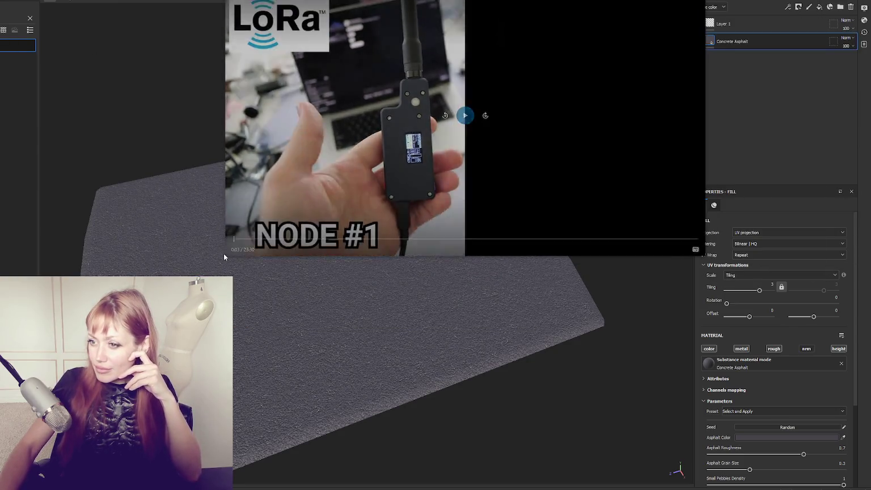
mouse_move(227, 249)
left_mouse_down()
mouse_move(305, 226)
mouse_move(411, 171)
left_mouse_up()
left_click_drag(507, 56, 479, 61)
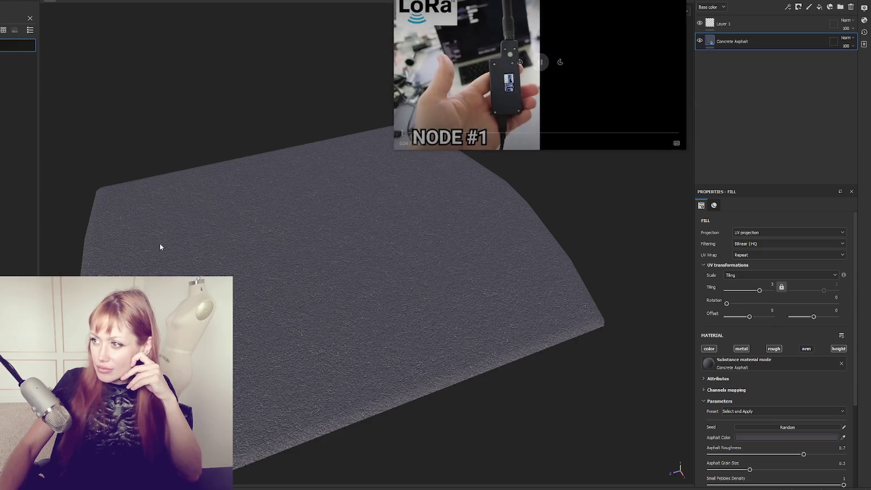
mouse_move(295, 346)
left_mouse_down()
mouse_move(287, 327)
mouse_move(346, 327)
mouse_move(317, 346)
left_mouse_up()
scroll(287, 327, "up", 3)
scroll(346, 327, "down", 3)
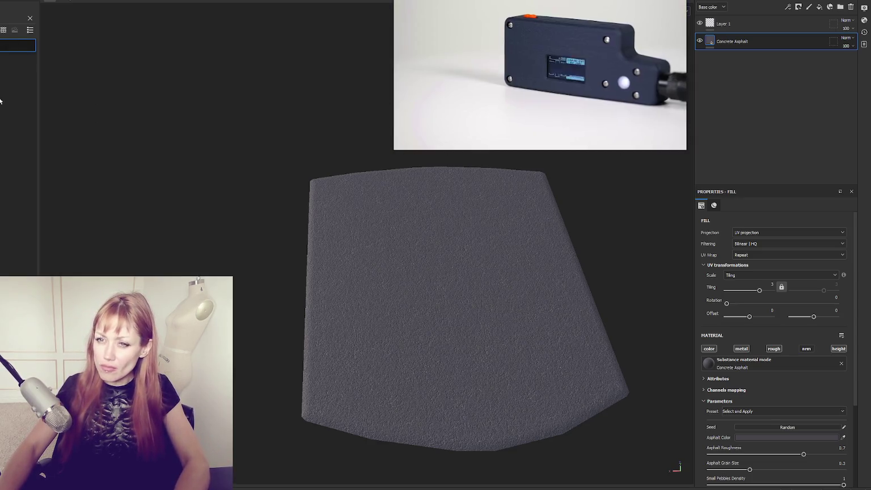
Add a new folder and a fill layer above the Concrete Asphalt layer
double_click(769, 40)
key("Return")
left_click(812, 75)
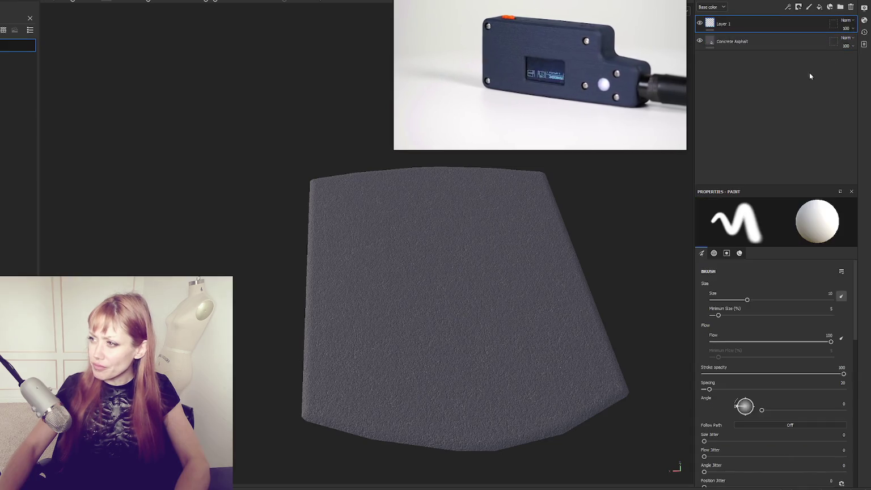
left_click(841, 6)
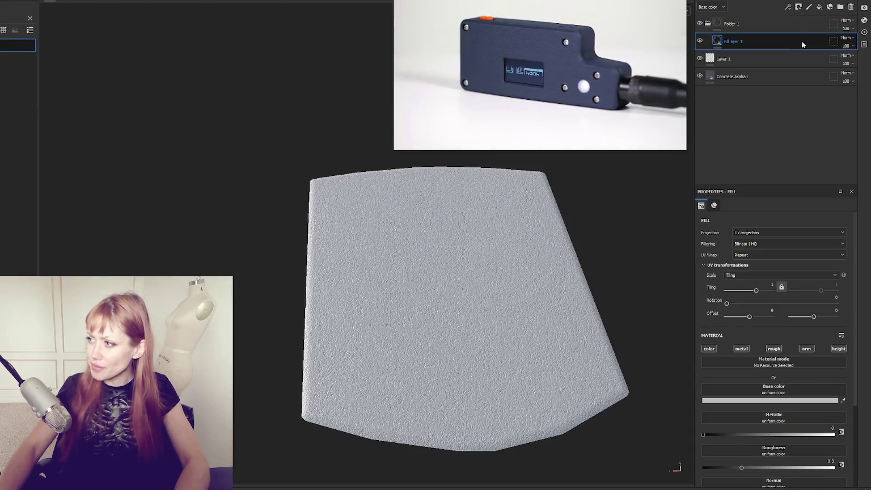
left_click_drag(347, 228, 255, 237)
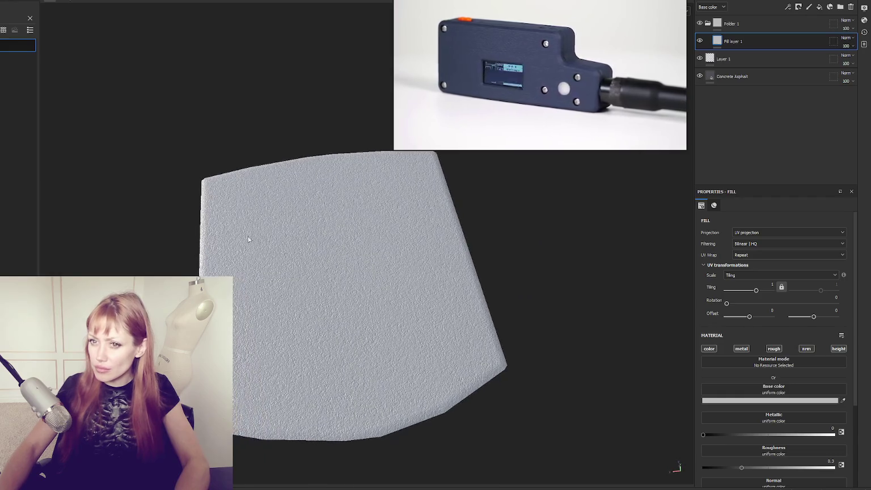
Set Fill layer 1's base colour to black
right_click(751, 23)
left_click(748, 41)
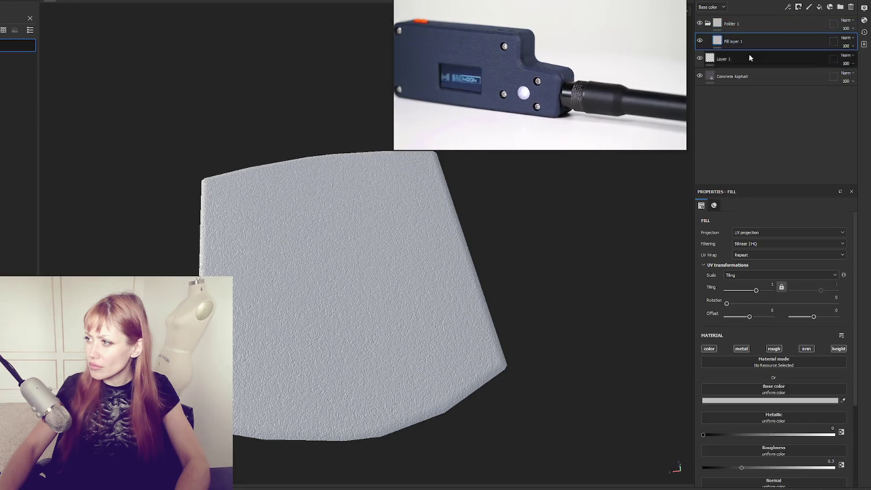
left_click(801, 400)
left_click_drag(709, 425, 657, 457)
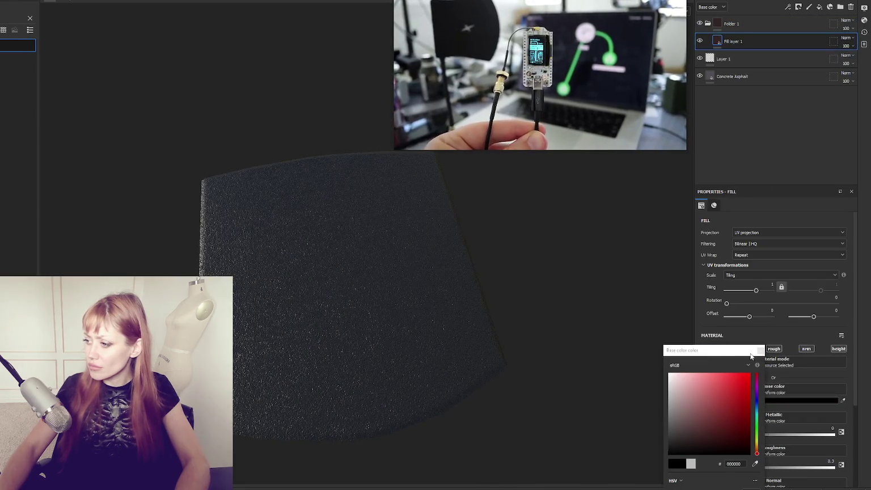
left_click(656, 457)
Add a black mask to Folder 1 and raise the fill's roughness to 1
right_click(749, 23)
left_click(770, 42)
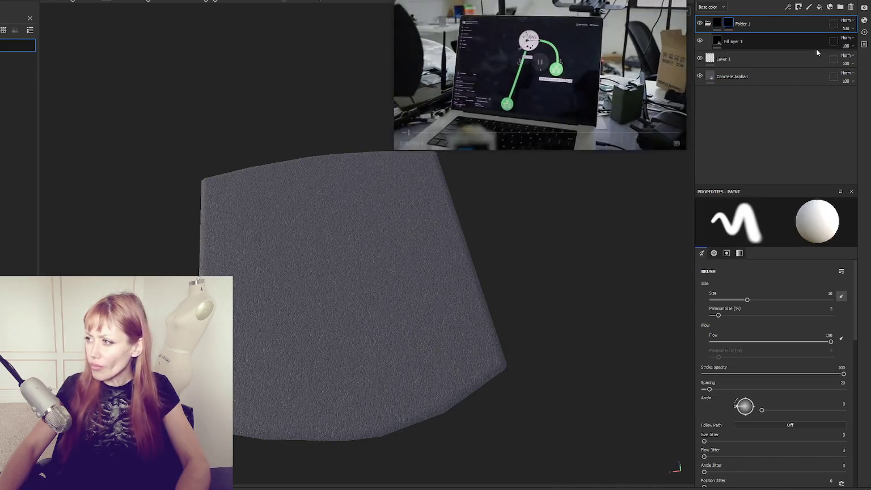
left_click(816, 48)
left_click_drag(818, 467, 839, 467)
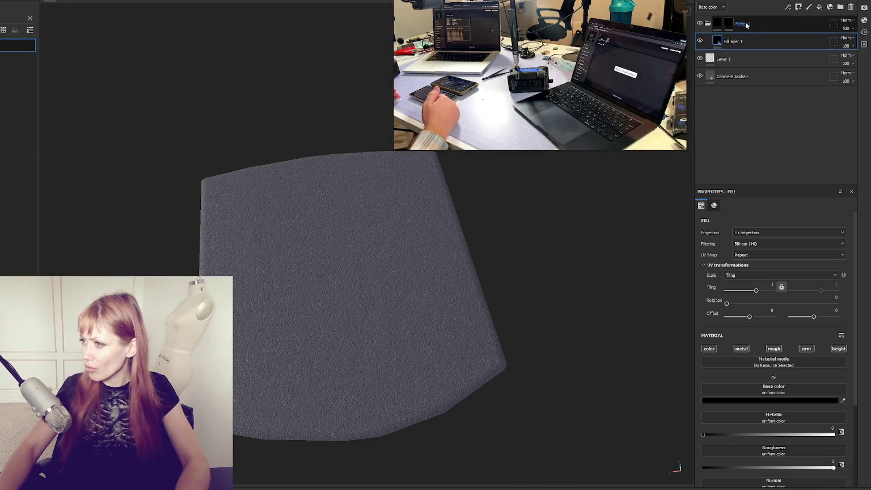
double_click(744, 24)
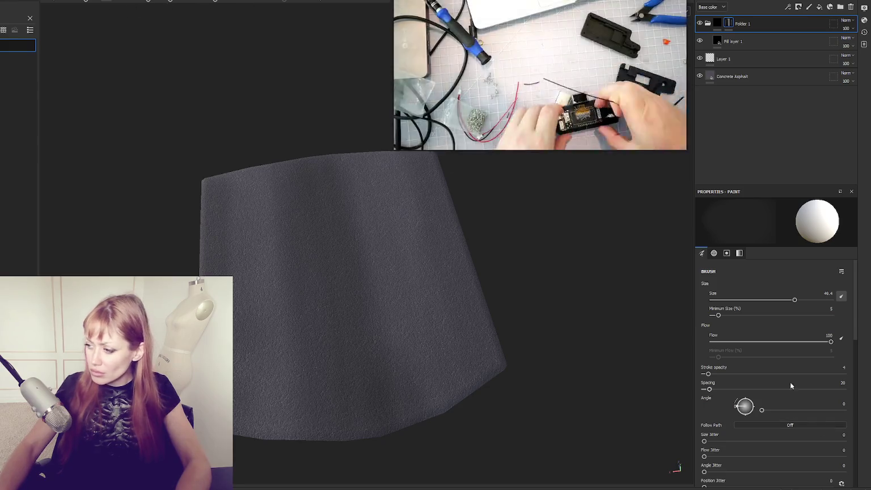
Orbit the mesh to a top-down view while trying different brush sizes and stroke opacities
left_click_drag(192, 2, 249, 25)
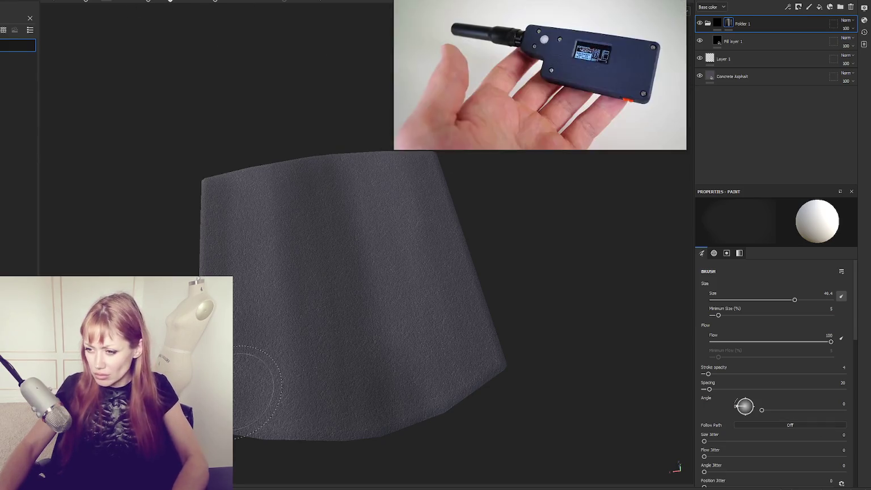
mouse_move(204, 165)
left_mouse_down()
mouse_move(403, 205)
mouse_move(358, 227)
mouse_move(381, 305)
mouse_move(412, 302)
left_mouse_up()
mouse_move(281, 310)
left_mouse_down()
mouse_move(321, 325)
mouse_move(350, 384)
mouse_move(402, 240)
mouse_move(350, 311)
left_mouse_up()
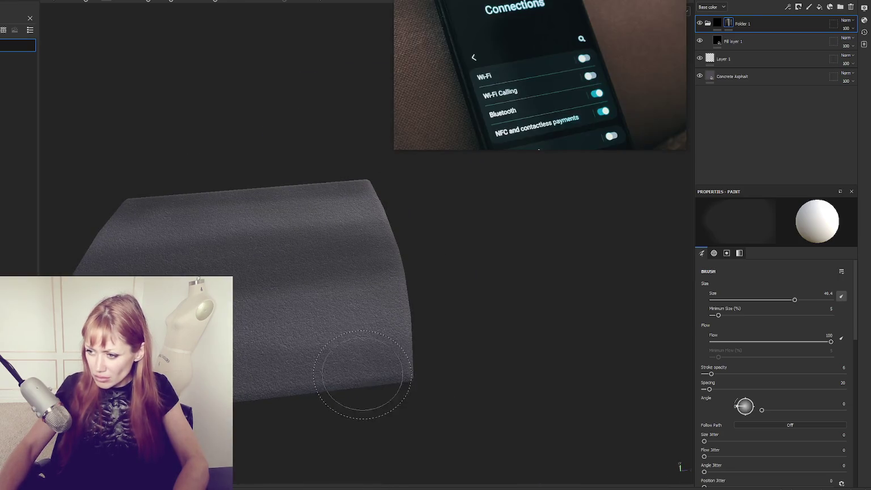
mouse_move(370, 389)
left_mouse_down()
mouse_move(427, 346)
mouse_move(313, 276)
left_mouse_up()
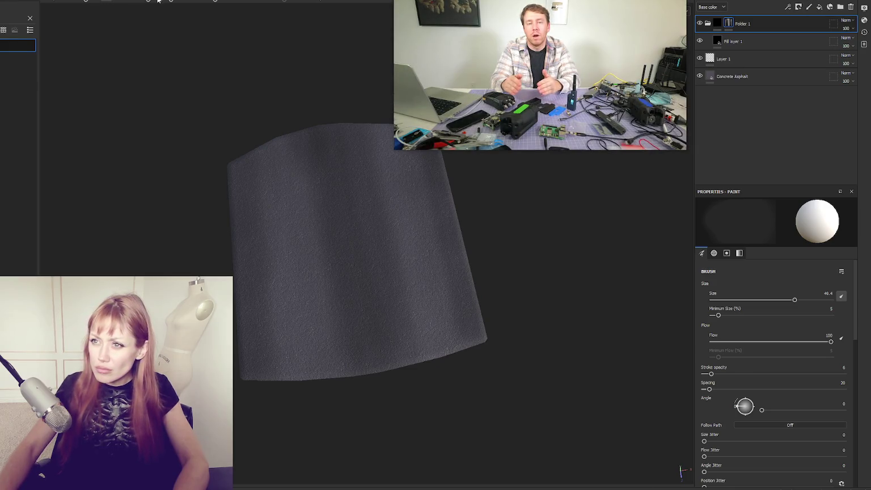
left_click_drag(157, 1, 177, 2)
left_click_drag(80, 3, 72, 3)
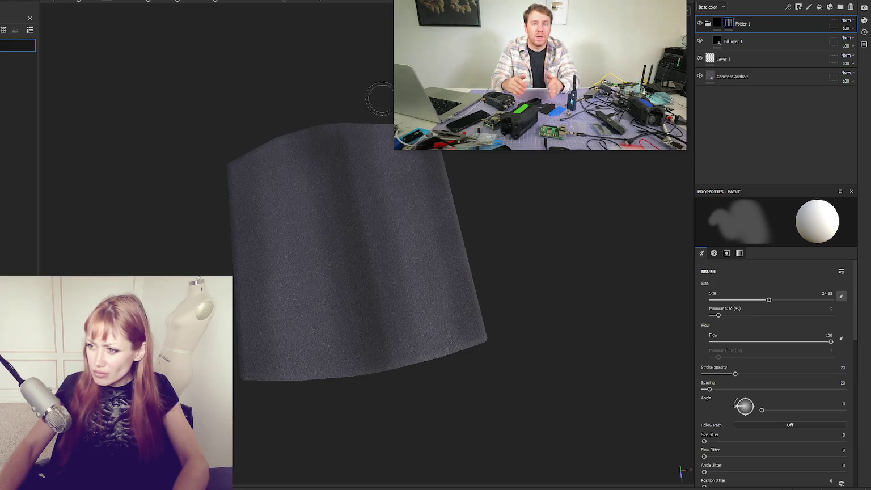
left_click_drag(178, 2, 174, 3)
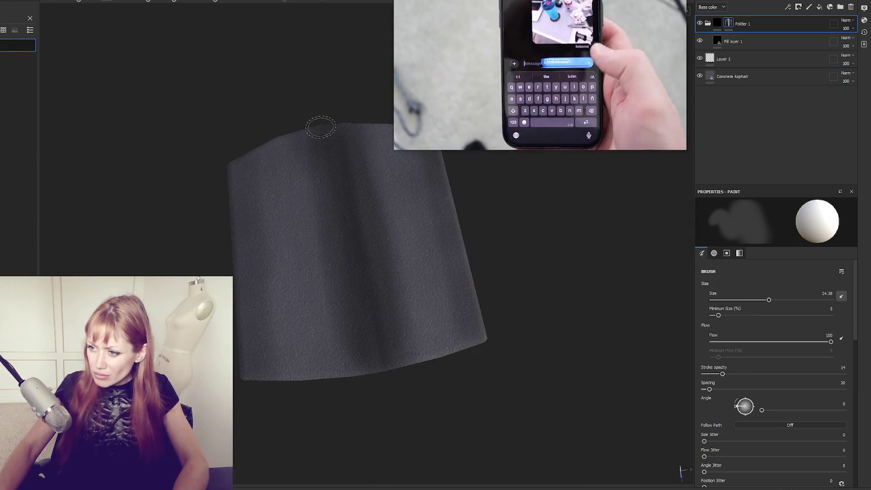
Set the brush to size 10.1 and stroke opacity 6, then show the split 2D/3D view
left_click_drag(486, 282, 350, 324, "alt")
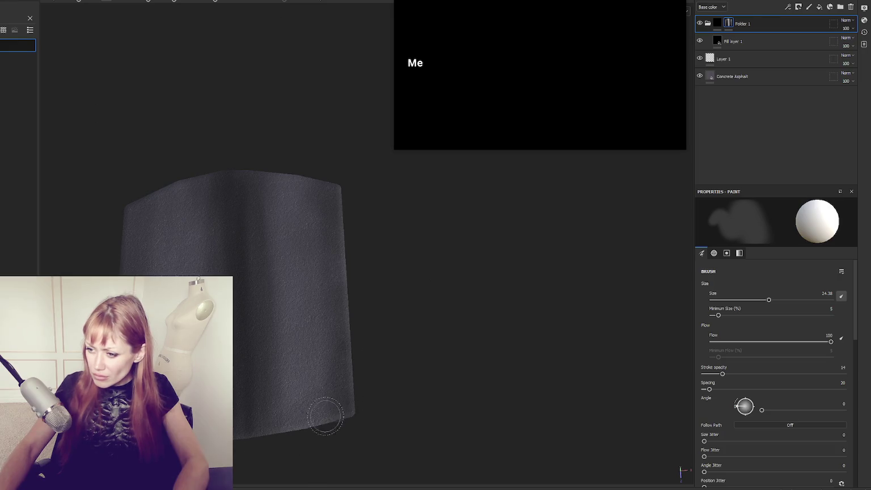
mouse_move(400, 321)
left_mouse_down("alt")
mouse_move(249, 346)
mouse_move(364, 249)
mouse_move(338, 203)
left_mouse_up("alt")
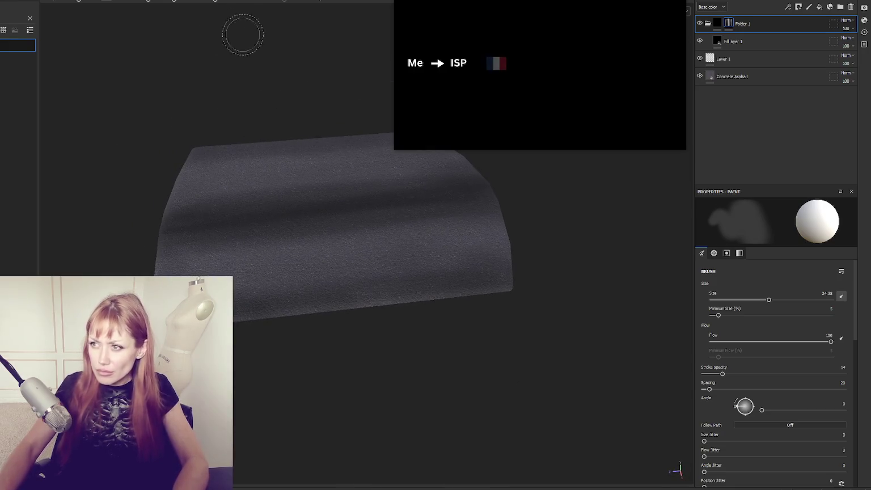
key("[")
key("[")
key("[")
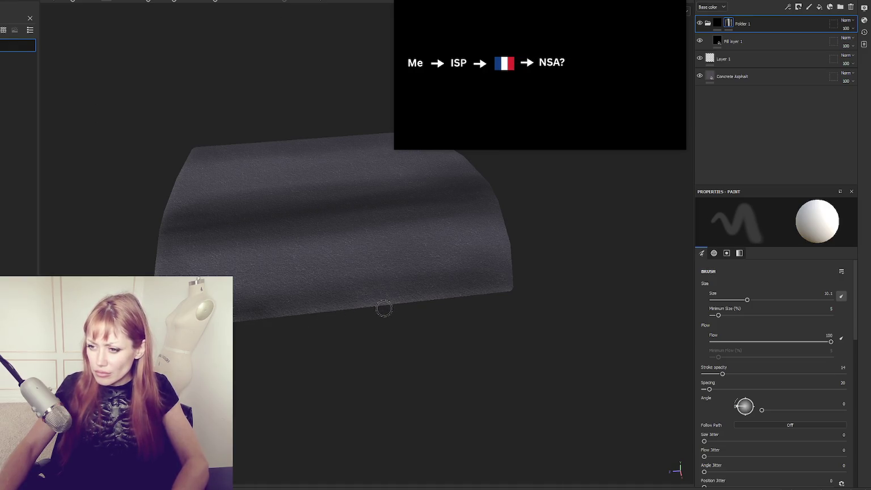
key("shift+[")
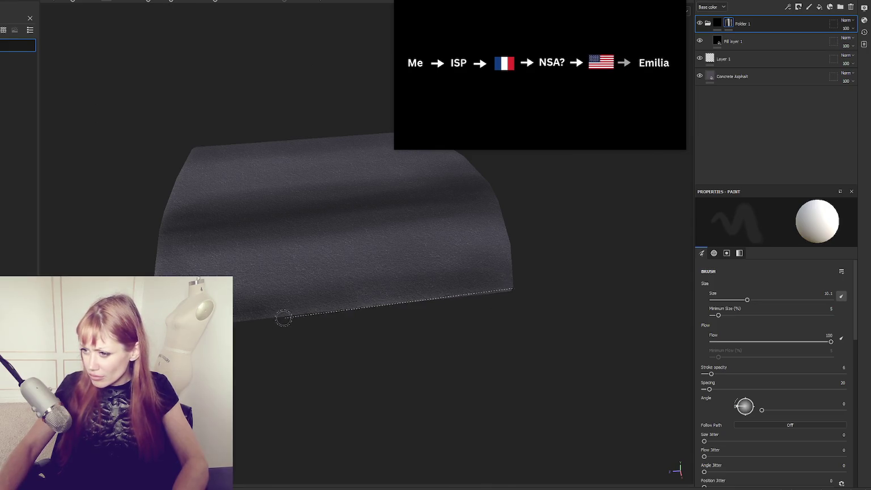
key("F1")
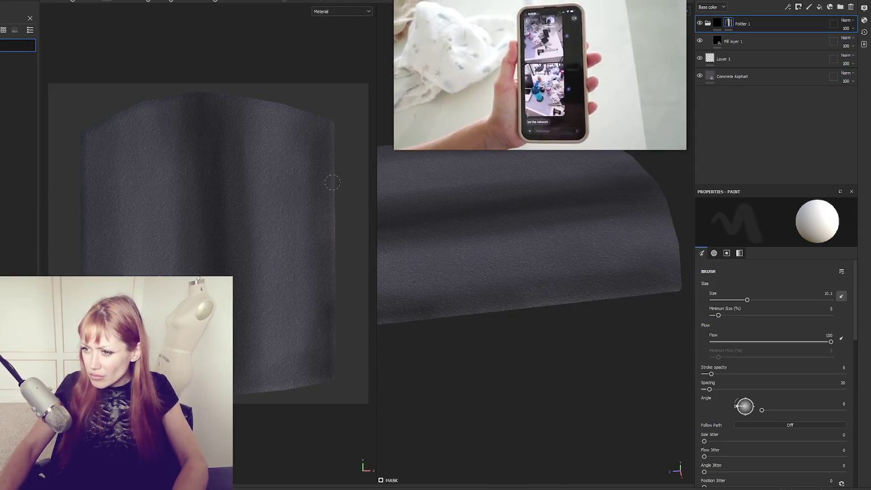
Switch to the soft cloud-shaped brush at about size 20 with stroke opacity 38
left_click_drag(356, 152, 397, 151)
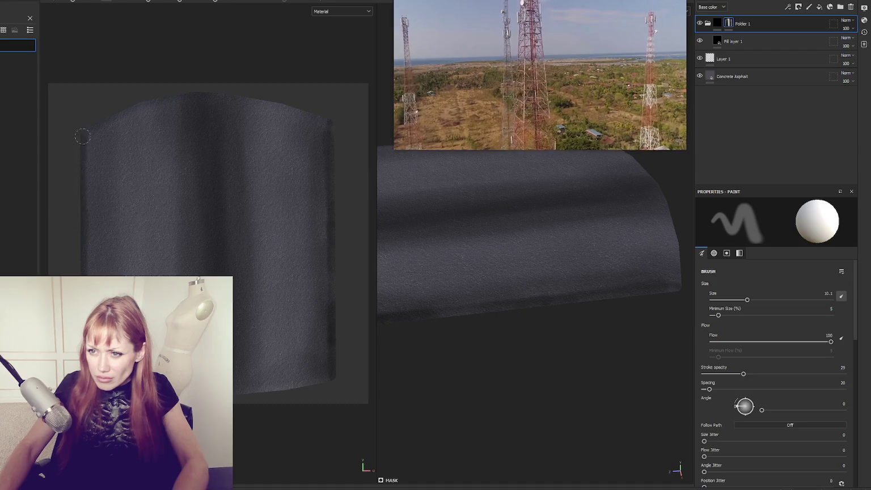
left_click(71, 2)
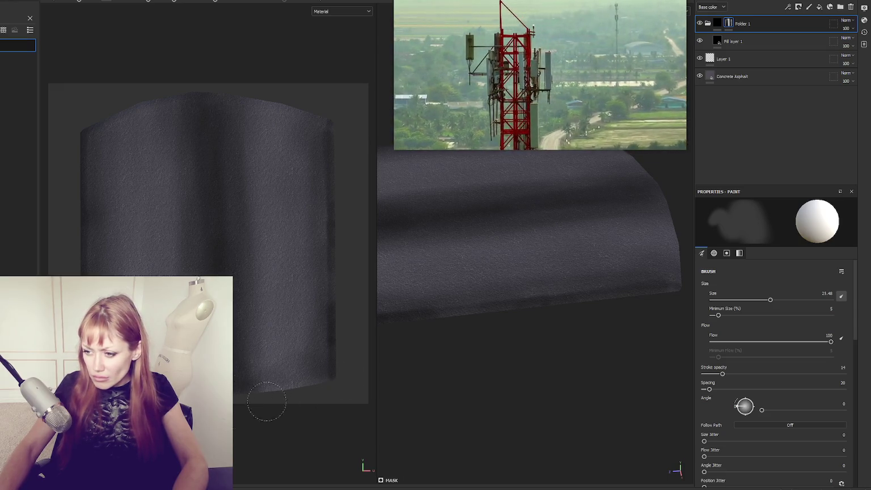
left_click_drag(73, 3, 67, 2)
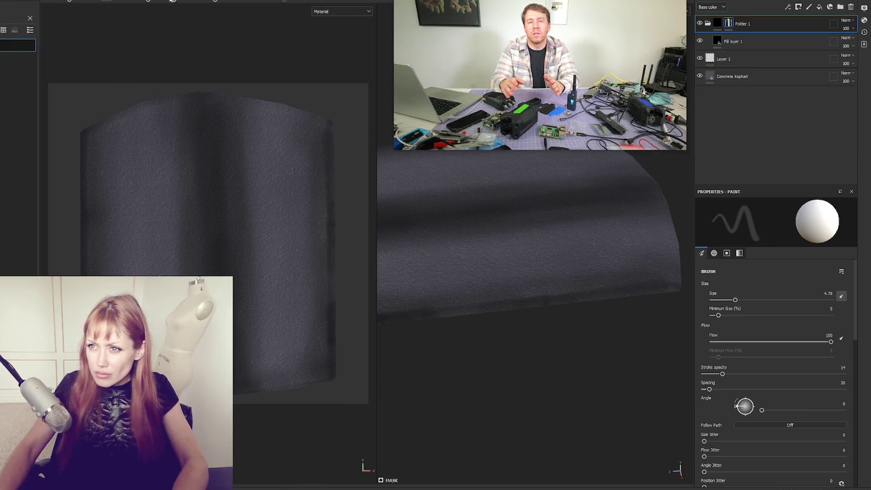
left_click_drag(158, 0, 182, 2)
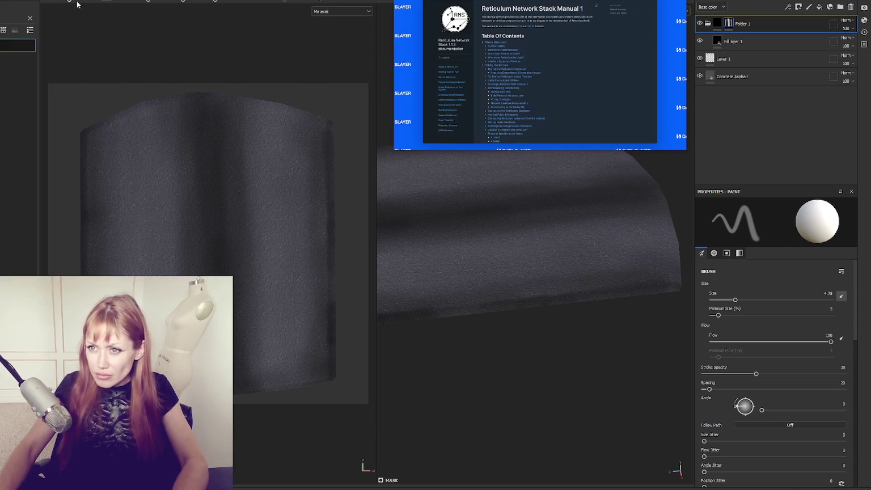
key("bracketright")
key("bracketright")
key("bracketright")
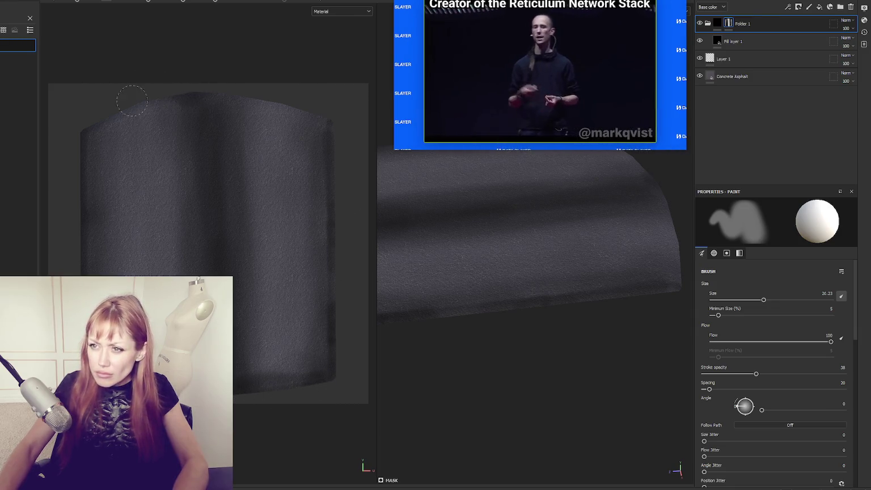
Paint soft dark strokes along the road piece's top edges in the 3D and UV views
mouse_move(335, 120)
left_mouse_down()
mouse_move(210, 88)
mouse_move(333, 131)
left_mouse_up()
left_click_drag(173, 94, 122, 115)
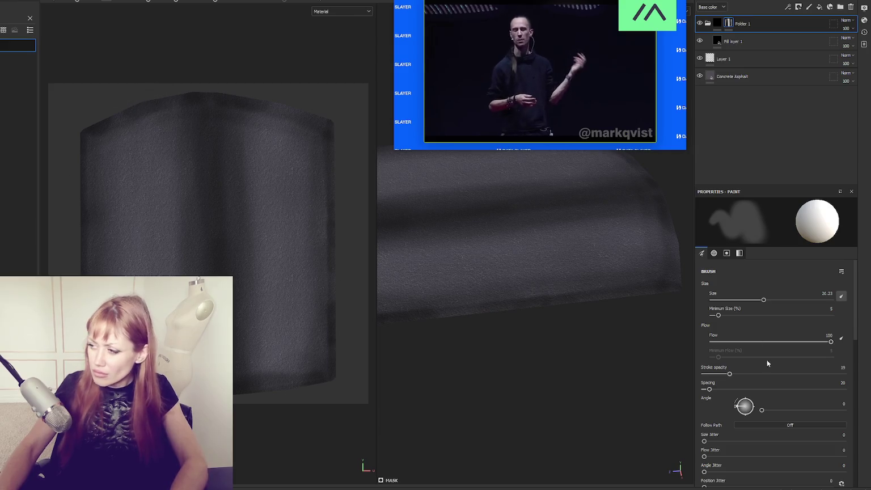
scroll(783, 382, "down", 10)
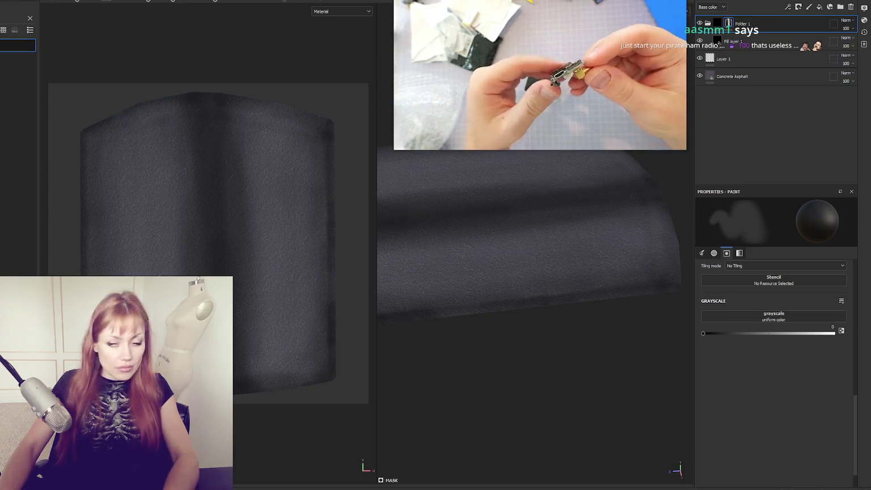
mouse_move(558, 76)
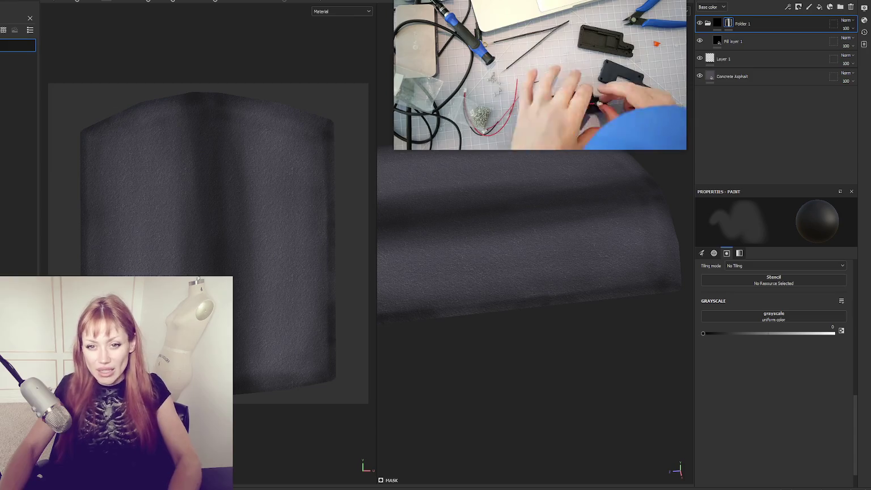
scroll(117, 245, "down", 1)
Set the paint grayscale to about 0.98 and pick a crack preset from the shelf
left_click_drag(223, 223, 195, 249)
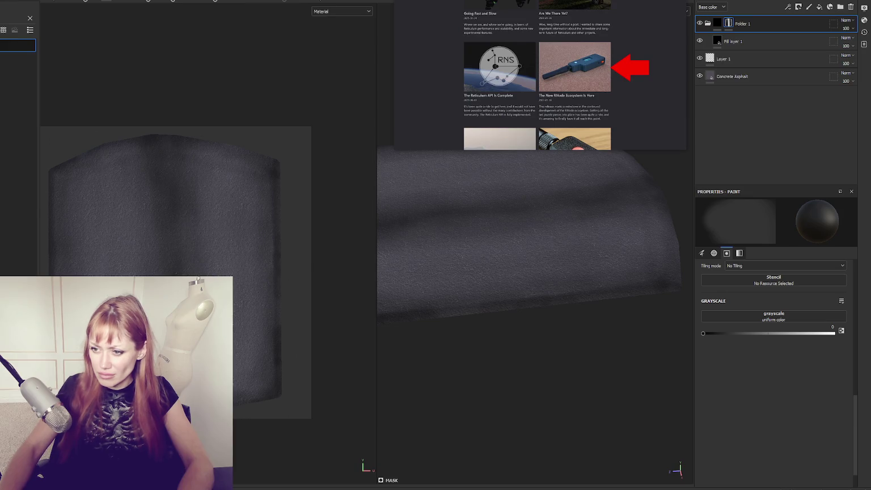
left_click_drag(703, 334, 833, 334)
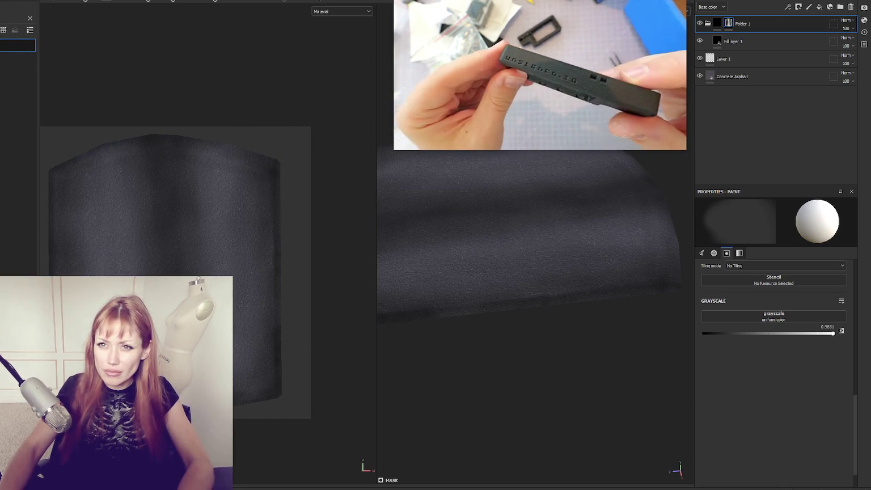
key("Escape")
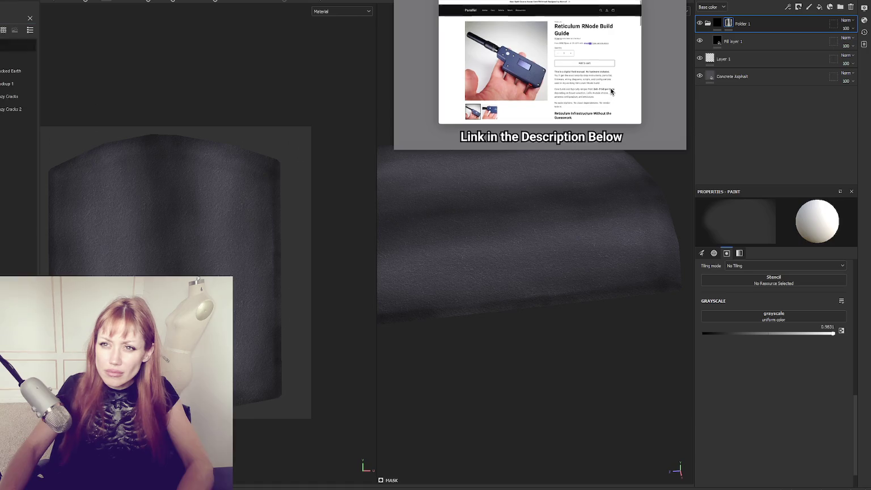
left_click(12, 96)
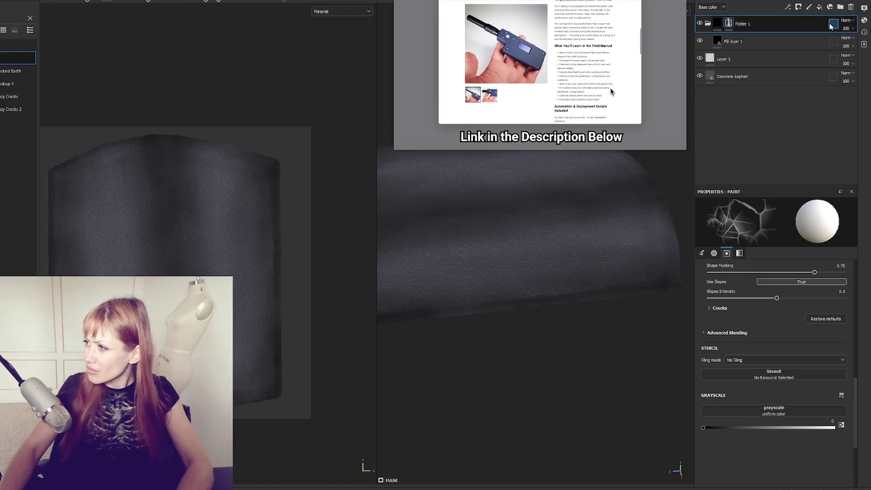
Duplicate Folder 1, stamp cracks across the road piece, and select the copy's Fill layer 1
right_click(755, 24)
key("Escape")
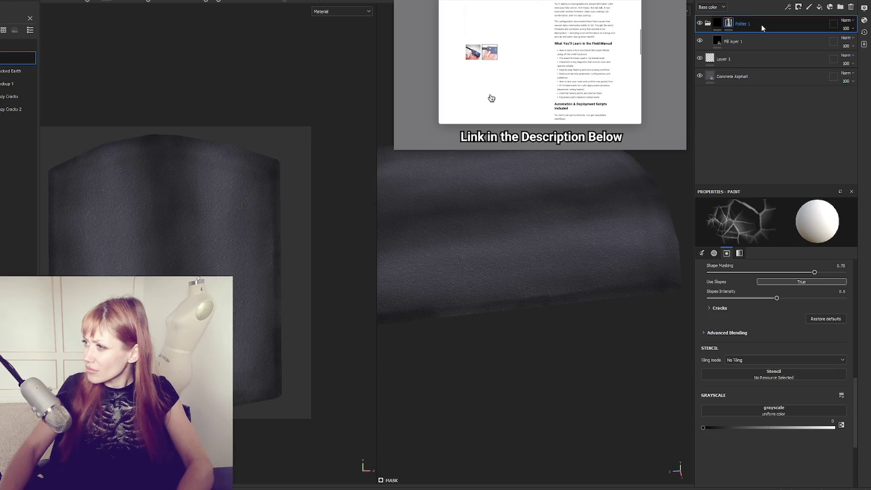
key("ctrl+d")
right_click(770, 34)
left_click(771, 40)
left_click(222, 235)
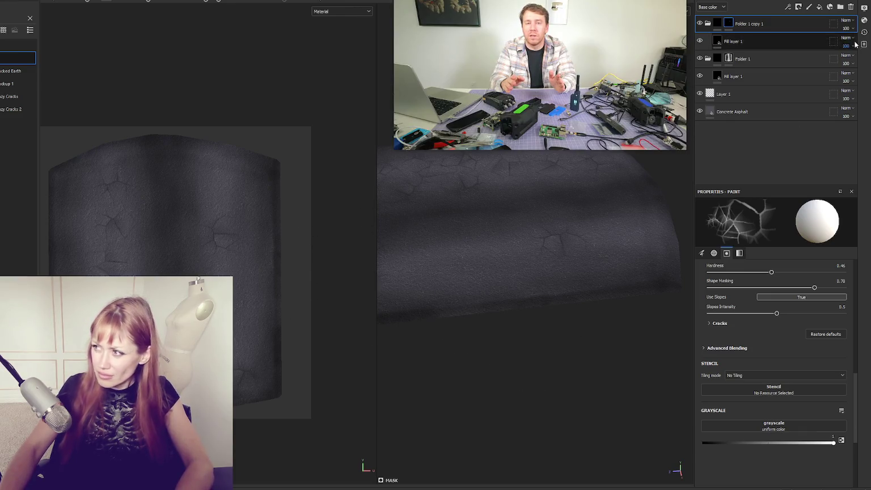
left_click(770, 37)
scroll(813, 379, "down", 3)
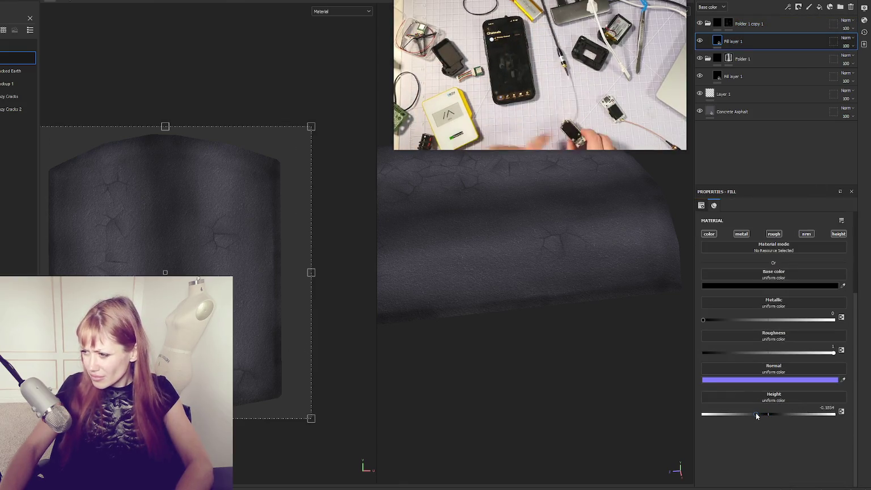
Show only the 3D viewport and tune the copied Fill layer's height so cracks become raised ridges
left_click_drag(544, 296, 543, 272)
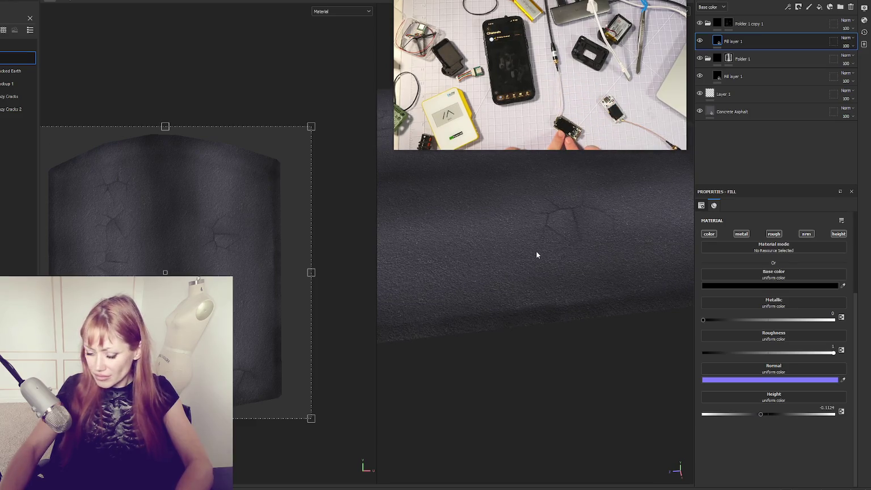
key("F2")
mouse_move(437, 267)
left_mouse_down()
mouse_move(400, 352)
mouse_move(383, 360)
mouse_move(399, 253)
mouse_move(376, 274)
mouse_move(605, 243)
left_mouse_up()
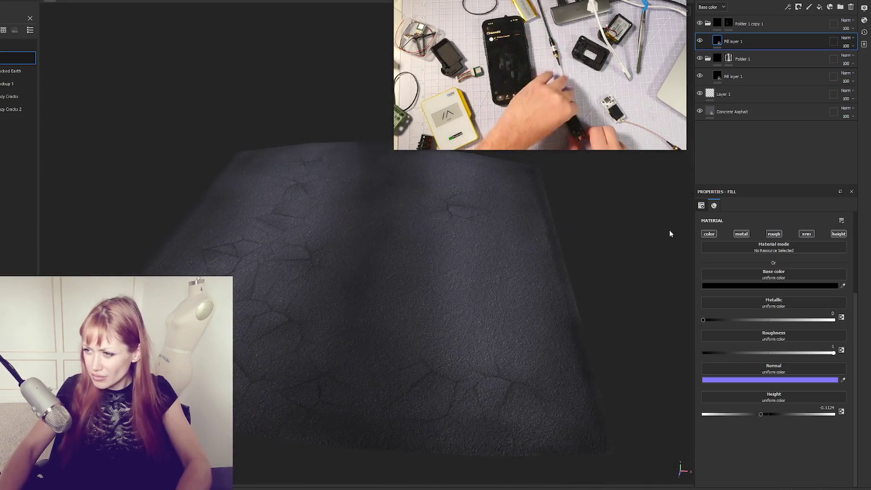
mouse_move(826, 415)
left_mouse_down()
mouse_move(840, 417)
mouse_move(810, 418)
left_mouse_up()
left_click_drag(529, 343, 562, 223)
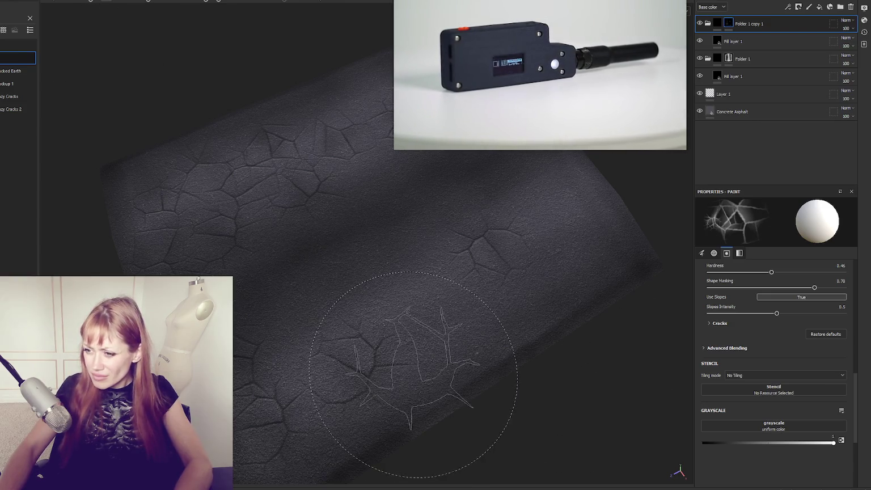
Orbit the cracked road mesh and set the brush alpha to Mockup 1
mouse_move(488, 345)
left_mouse_down()
mouse_move(437, 263)
mouse_move(511, 253)
mouse_move(525, 262)
mouse_move(495, 386)
left_mouse_up()
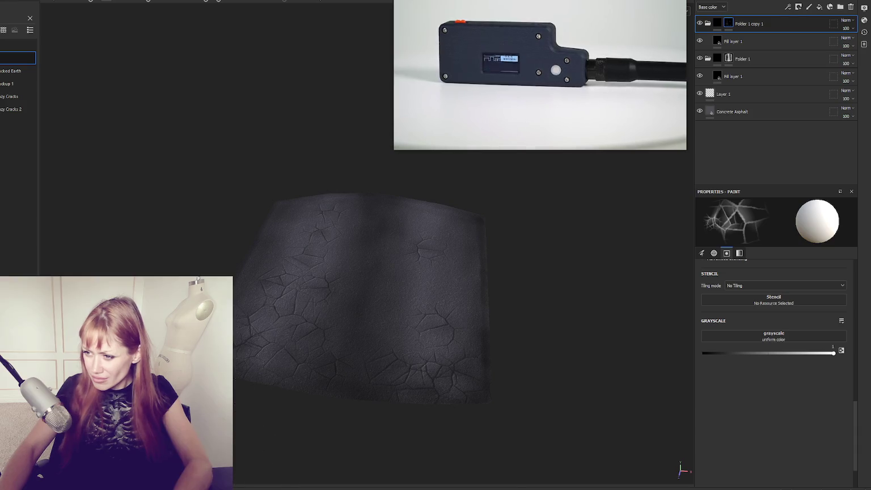
left_click_drag(445, 435, 593, 444)
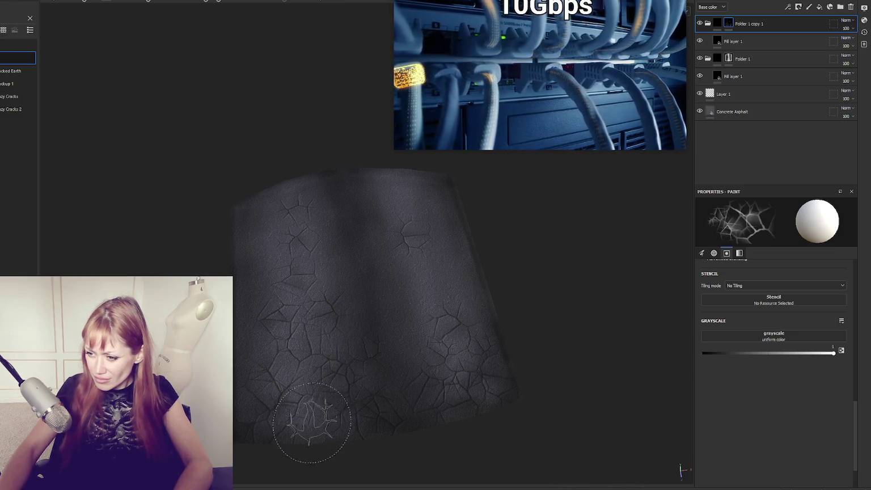
mouse_move(613, 335)
left_mouse_down()
mouse_move(273, 305)
mouse_move(418, 254)
left_mouse_up()
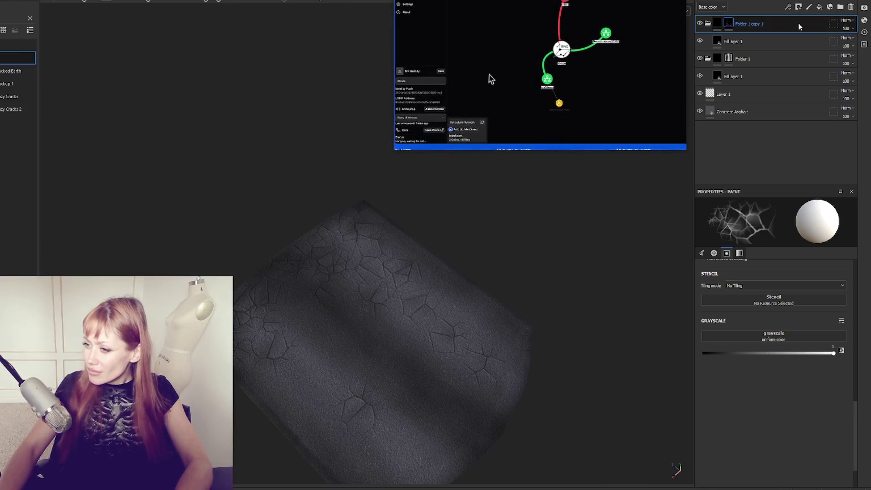
scroll(88, 106, "up", 3)
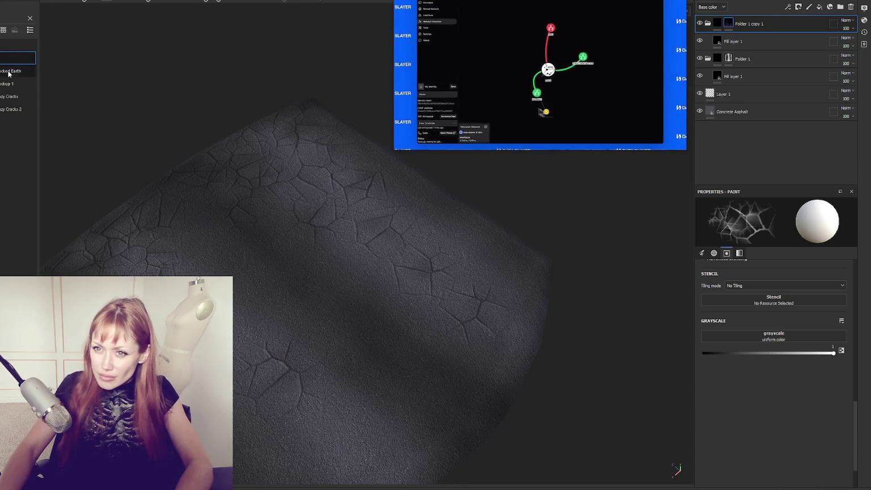
left_click(7, 83)
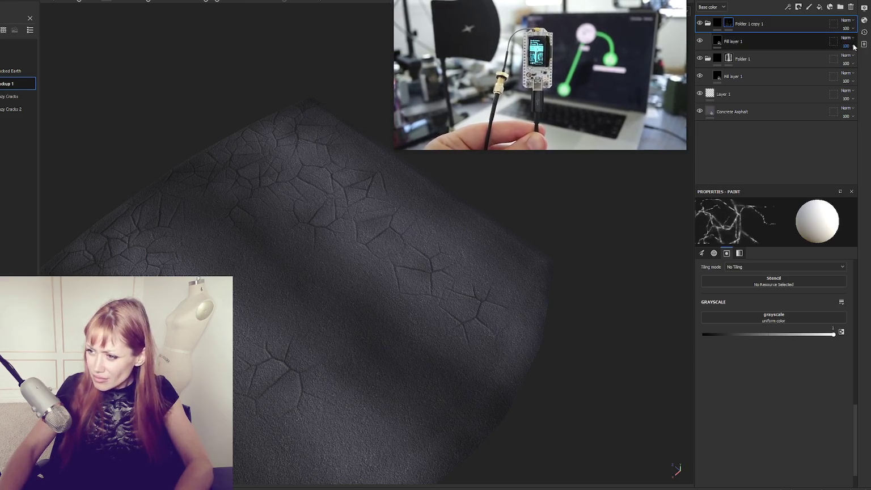
right_click(743, 24)
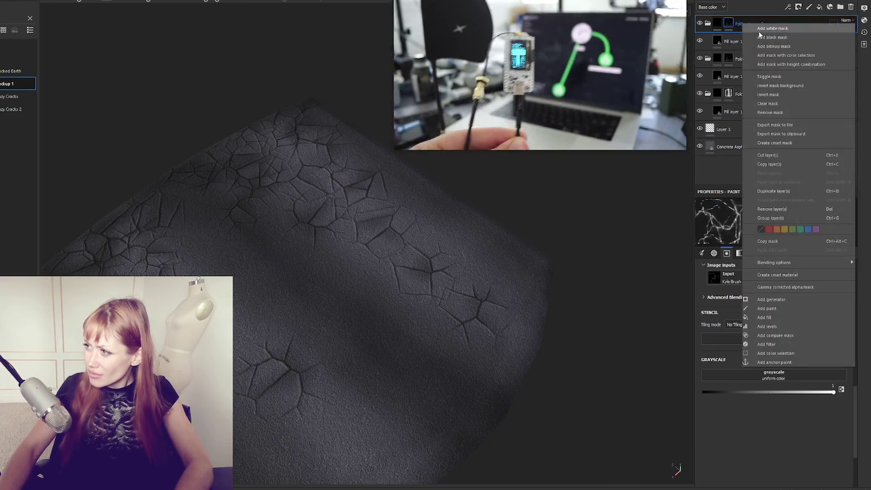
Duplicate Folder 1 copy 1 as Folder 1 copy 2 and paint crack strokes on the asphalt
left_click(766, 187)
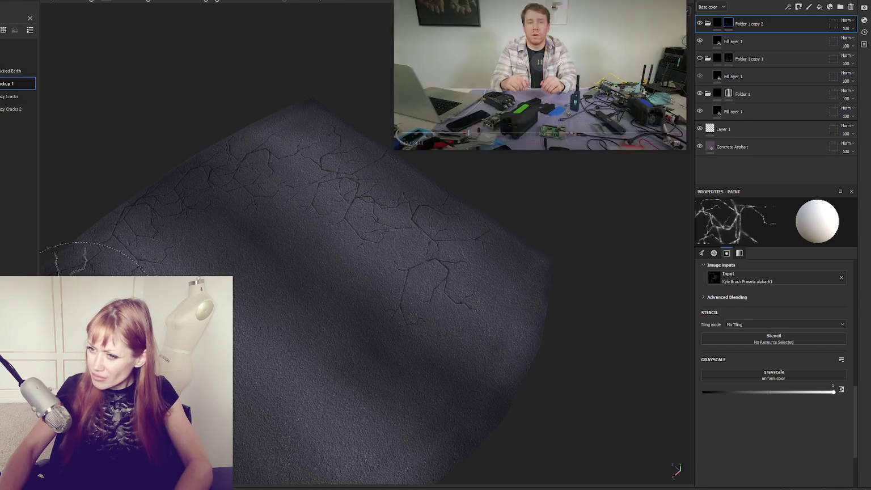
left_click(244, 284)
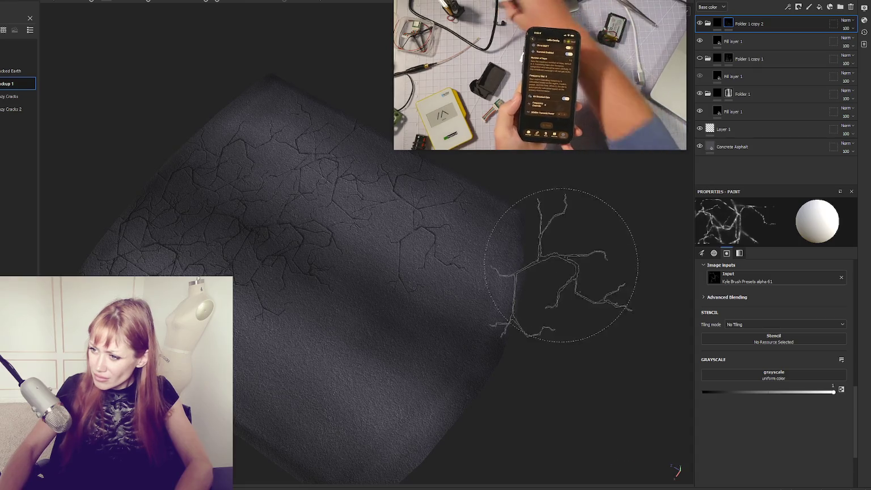
left_click_drag(564, 262, 551, 221)
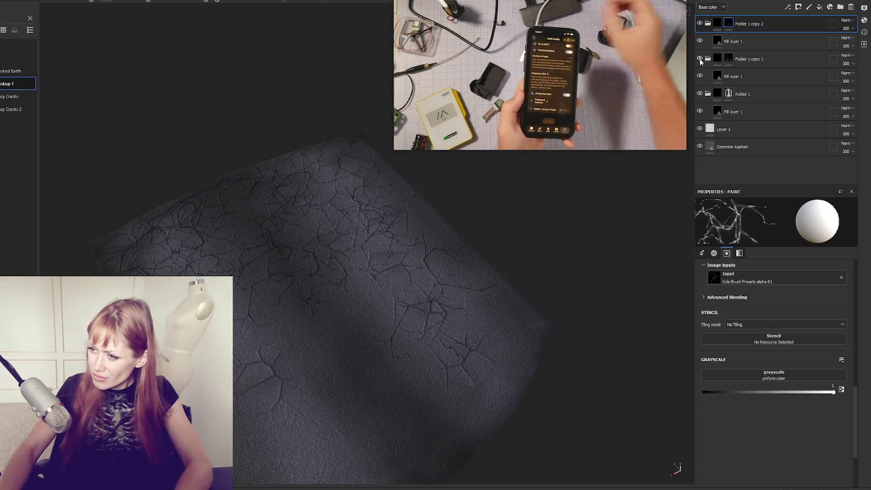
Toggle the upper and lower Fill layer 1 visibility to compare the crack layers
left_click(700, 76)
left_click(699, 40)
left_click(699, 41)
left_click(700, 76)
left_click(699, 76)
left_click(699, 41)
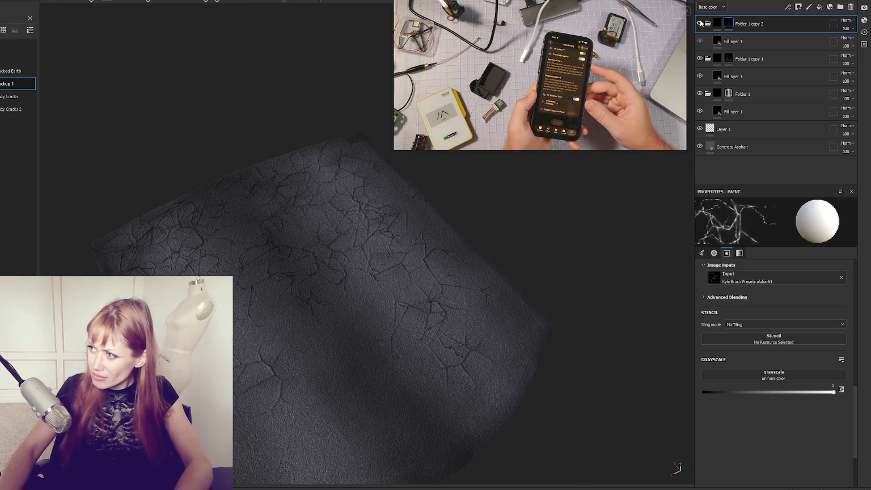
Duplicate the crack folder as Folder 1 copy 3, position it in the stack, and reset its mask
key("ctrl+d")
mouse_move(810, 21)
left_mouse_down()
mouse_move(788, 59)
mouse_move(755, 61)
left_mouse_up()
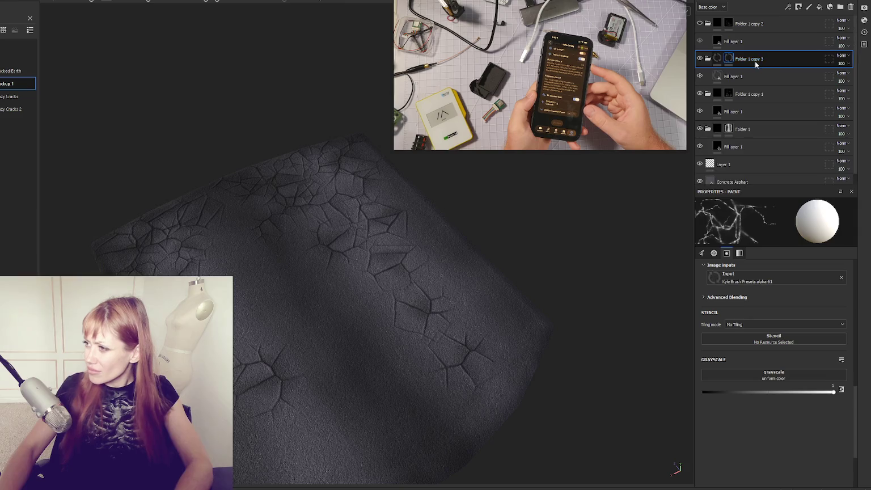
right_click(741, 61)
left_click(763, 72)
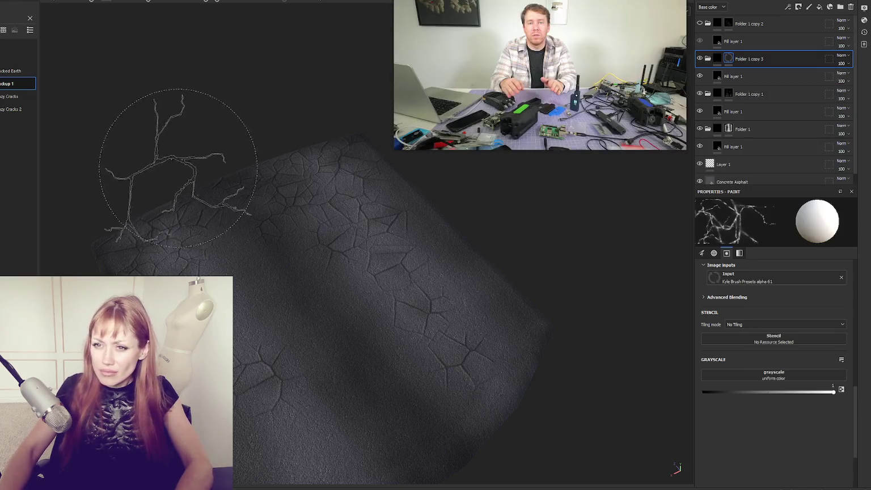
Switch the brush alpha to Crazy Cracks 2 and stamp cracks onto the close-up asphalt
left_click(11, 96)
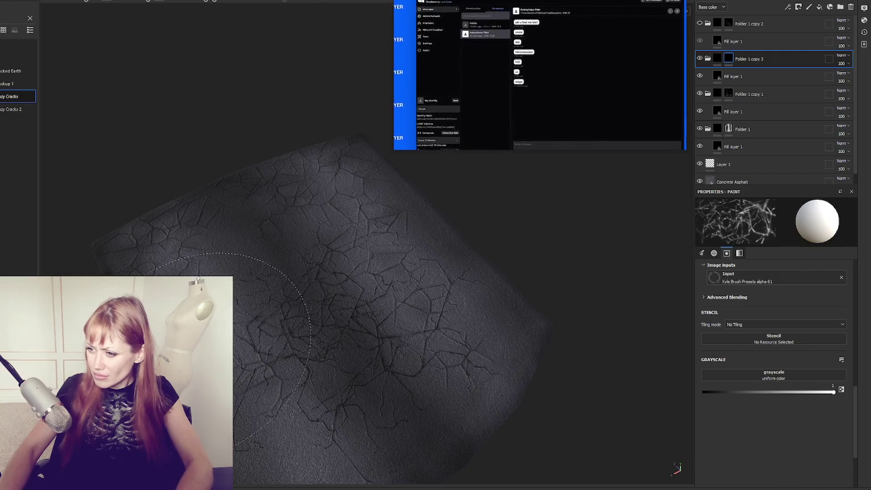
left_click(11, 109)
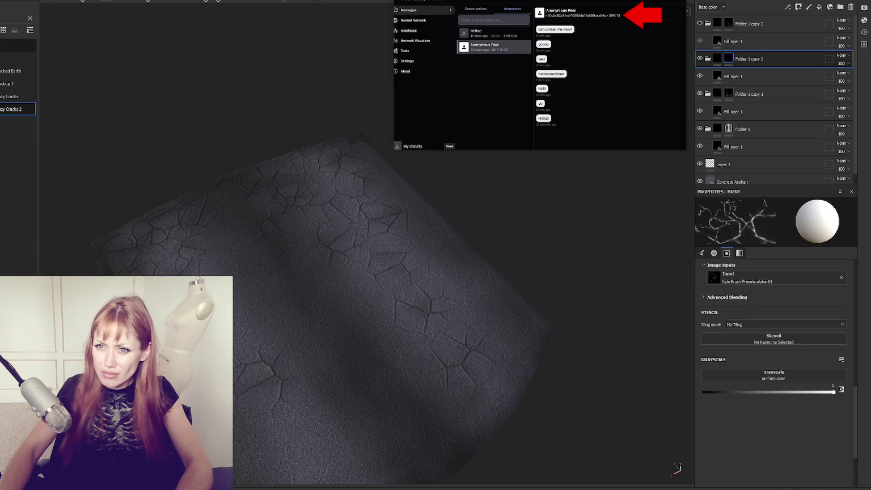
key("ctrl+z")
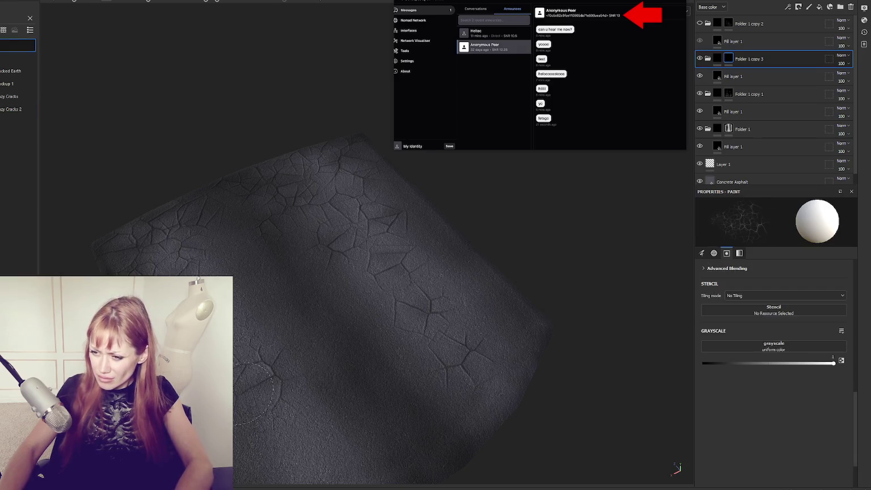
scroll(345, 381, "up", 3)
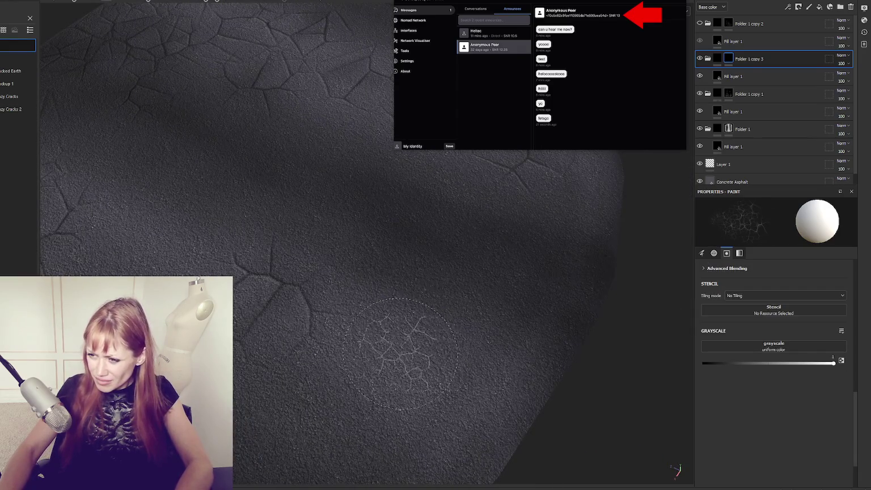
left_click(341, 283)
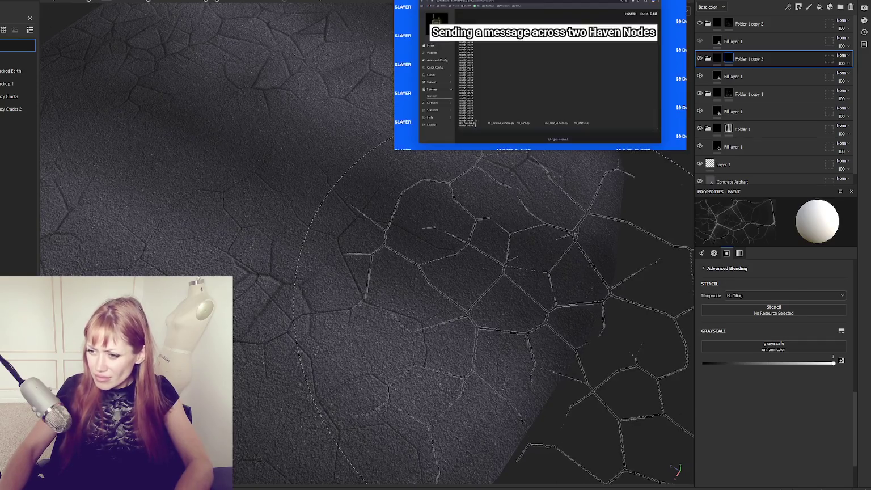
scroll(324, 238, "down", 1)
scroll(418, 380, "down", 2)
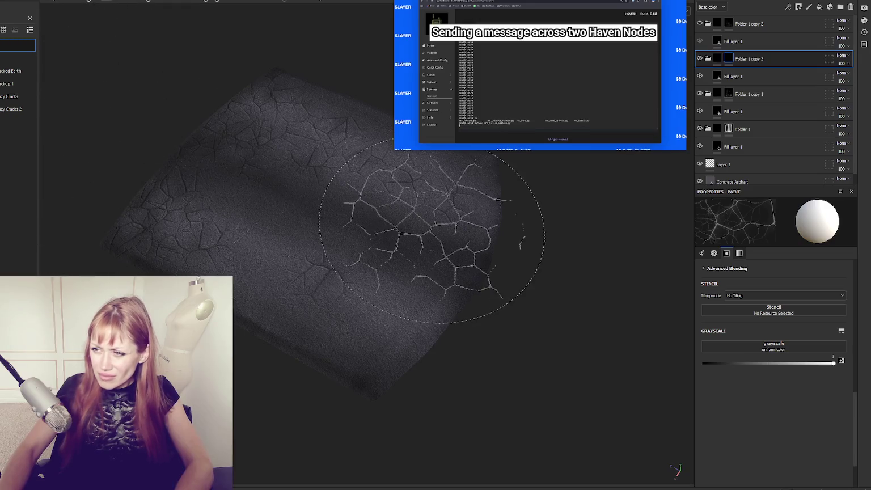
left_click_drag(488, 297, 389, 267)
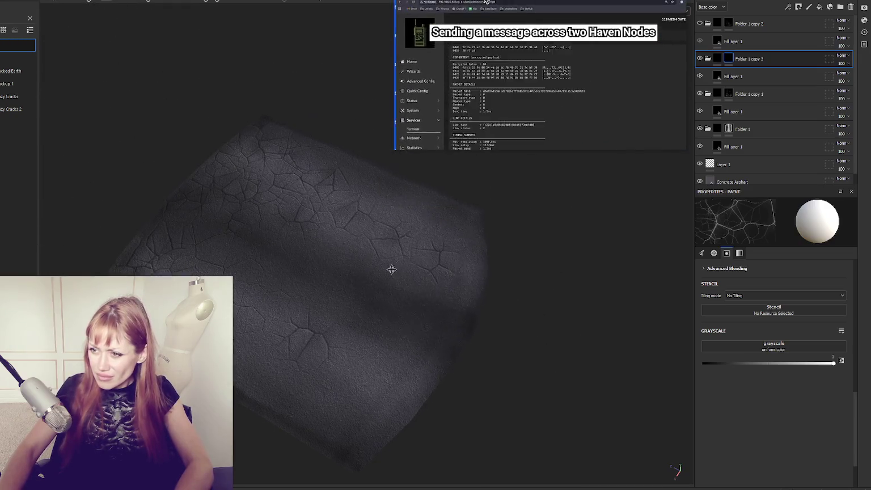
mouse_move(467, 312)
left_mouse_down()
mouse_move(398, 352)
mouse_move(523, 321)
left_mouse_up()
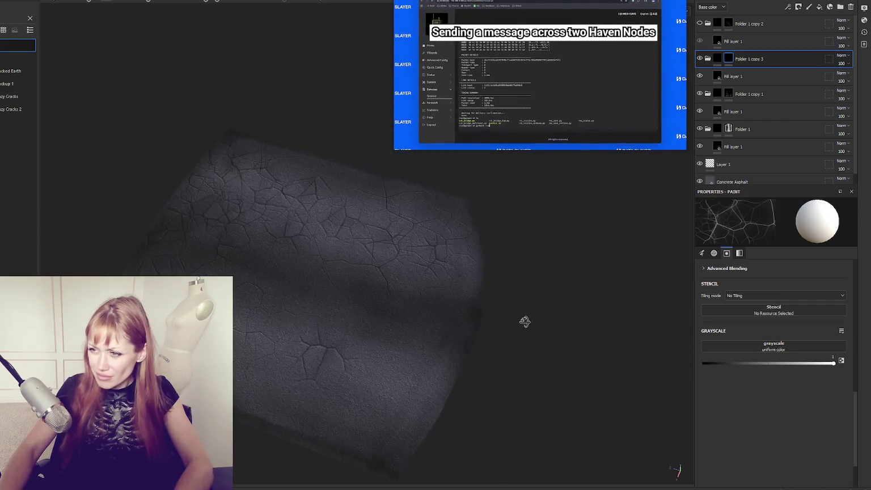
Select Folder 1 copy 2 and orbit the mesh to a new orientation
left_click(800, 21)
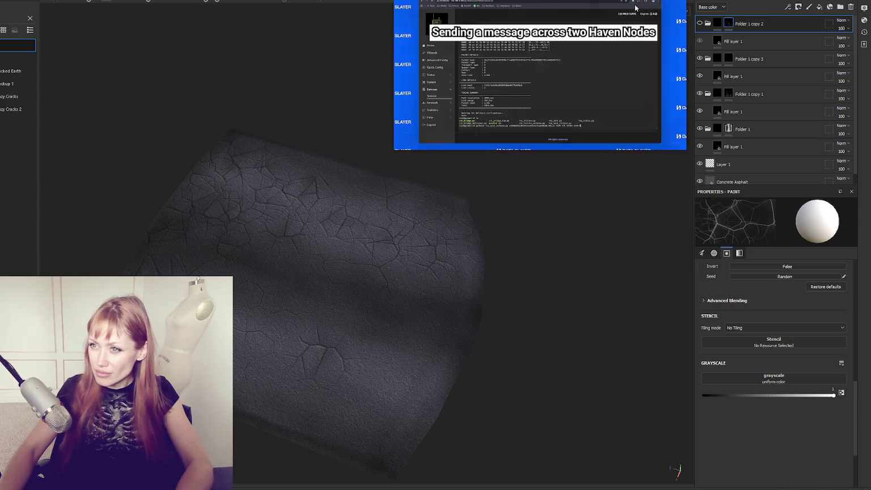
mouse_move(230, 188)
left_mouse_down()
mouse_move(249, 251)
mouse_move(409, 164)
left_mouse_up()
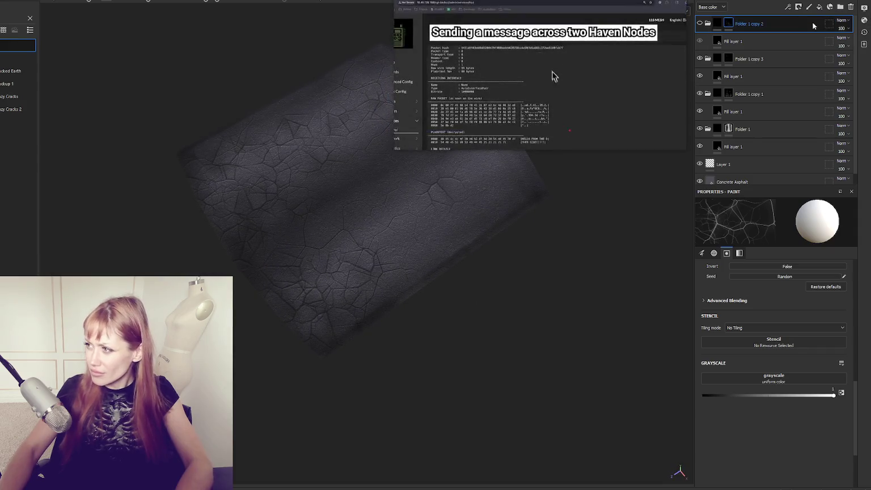
right_click(814, 27)
key("Escape")
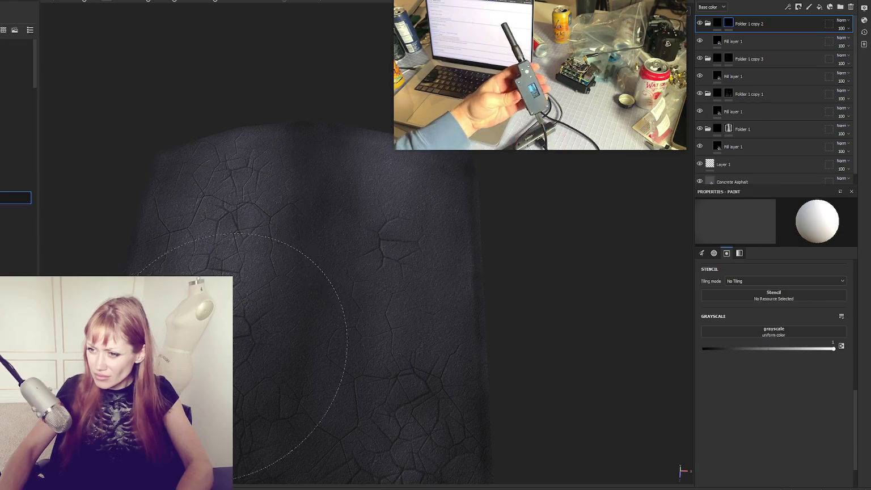
Switch the mask colour to black and paint out cracks on Folder 1 copy 2 and Folder 1
key("x")
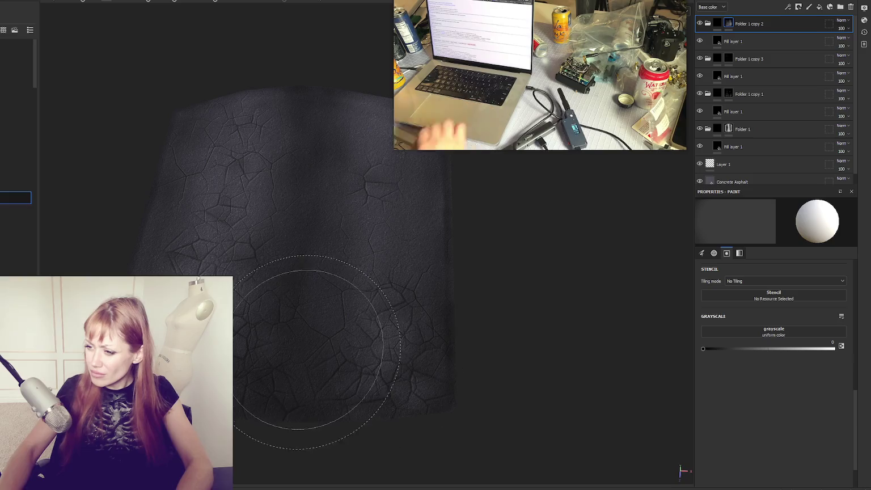
mouse_move(524, 272)
left_mouse_down()
mouse_move(405, 287)
mouse_move(321, 253)
left_mouse_up()
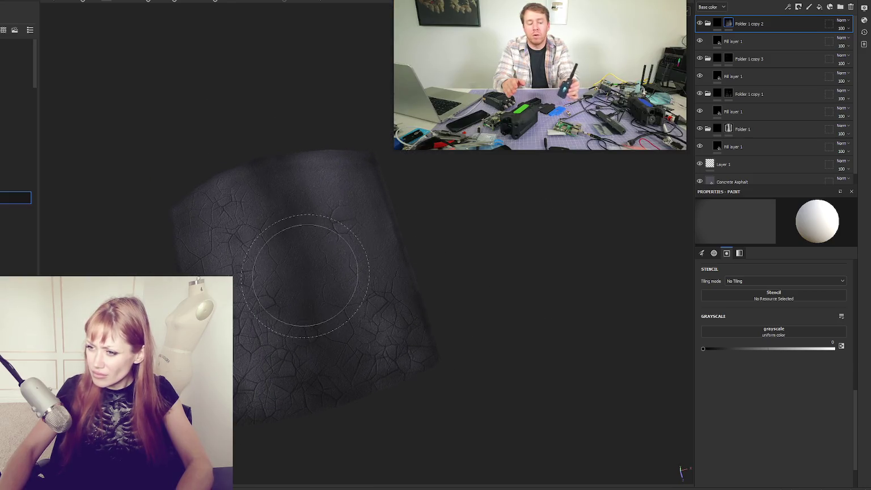
left_click(733, 129)
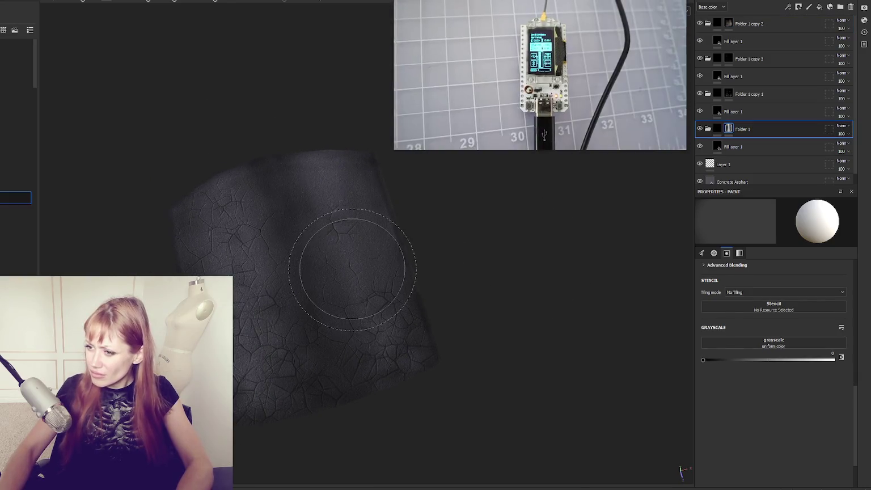
left_click_drag(329, 221, 304, 190)
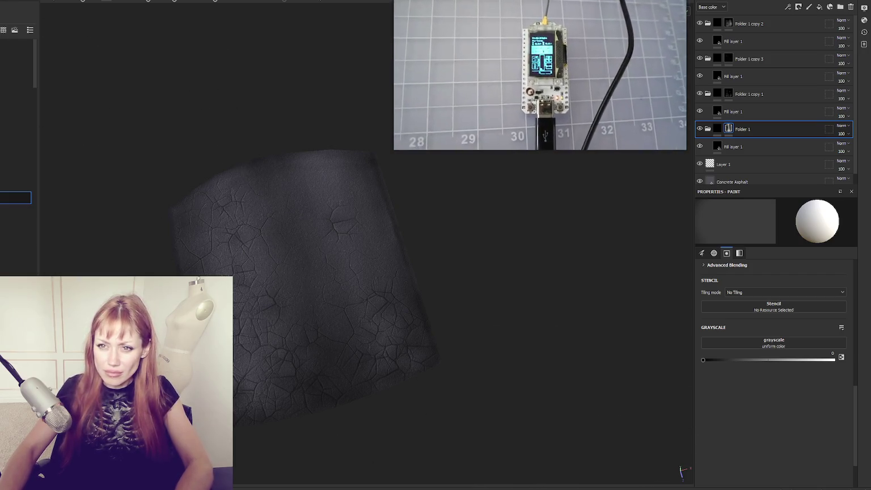
key("ctrl+shift+e")
Export the textures at 2048 using the Unity HD Render Pipeline (Metallic Standard) template
left_click_drag(353, 106, 196, 122)
left_click(306, 185)
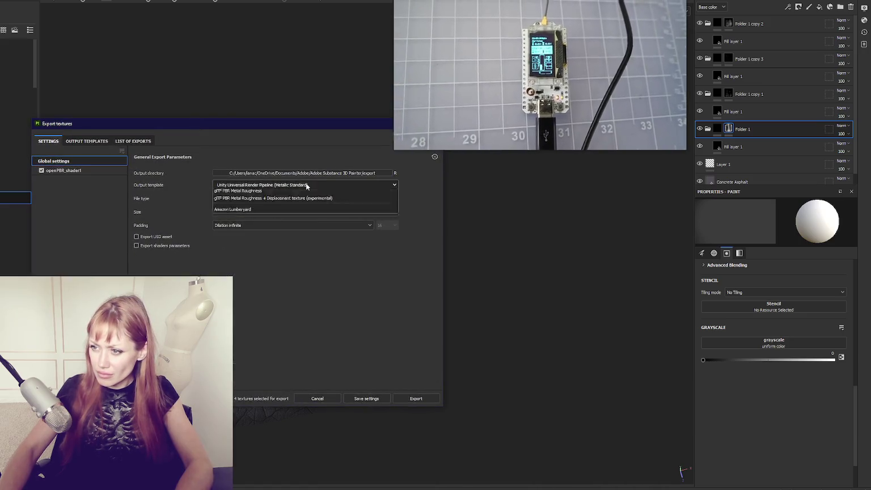
left_click(316, 217)
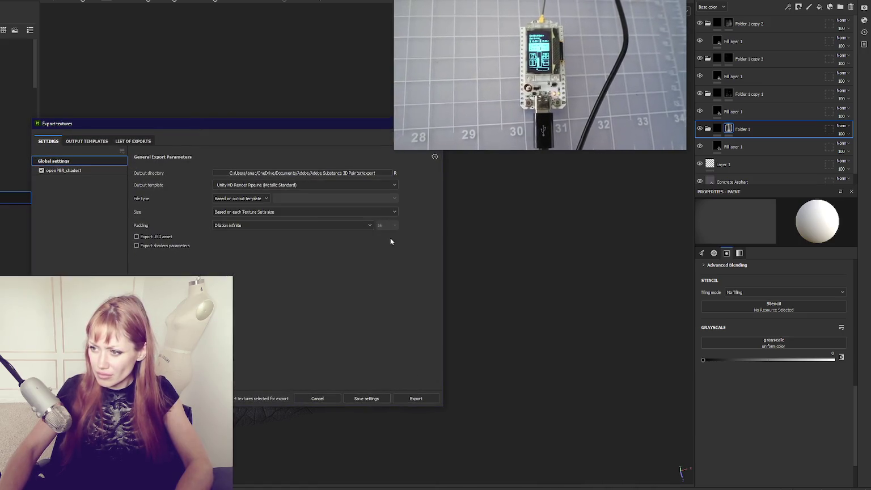
left_click(374, 212)
left_click(278, 271)
left_click(415, 398)
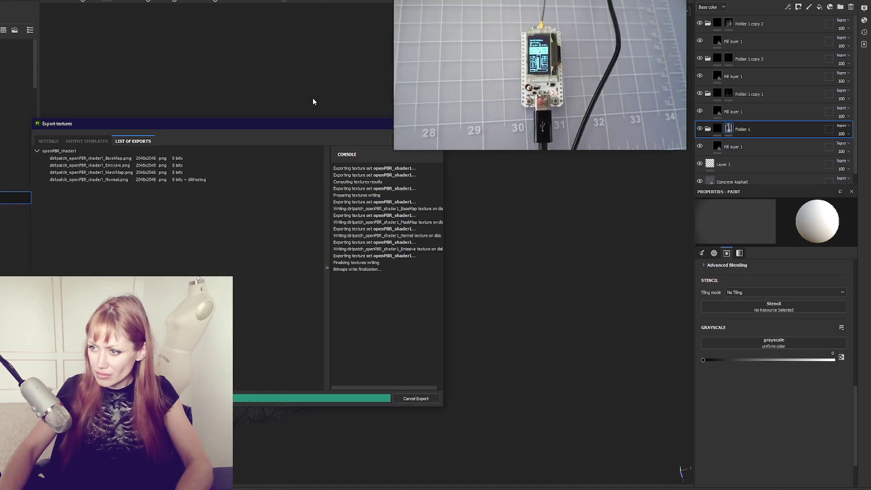
left_click_drag(356, 123, 324, 130)
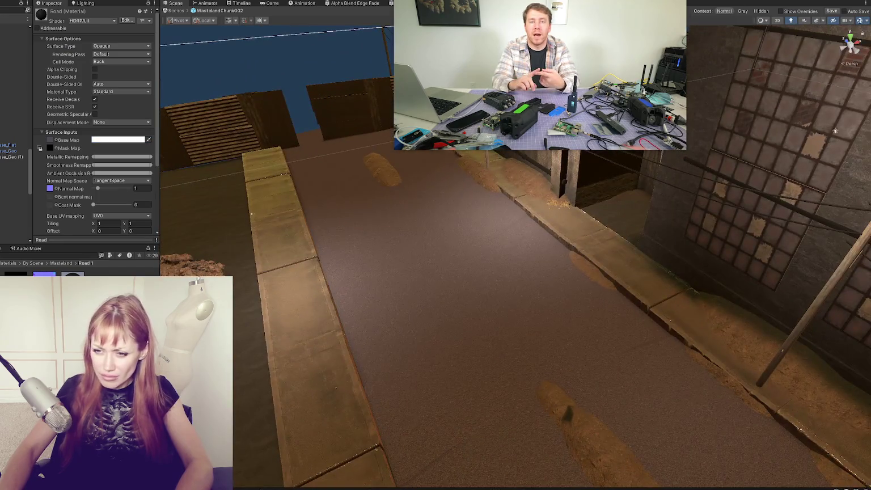
Create a new folder inside the Road 1 folder of Unity's Project panel
right_click(60, 274)
mouse_move(166, 103)
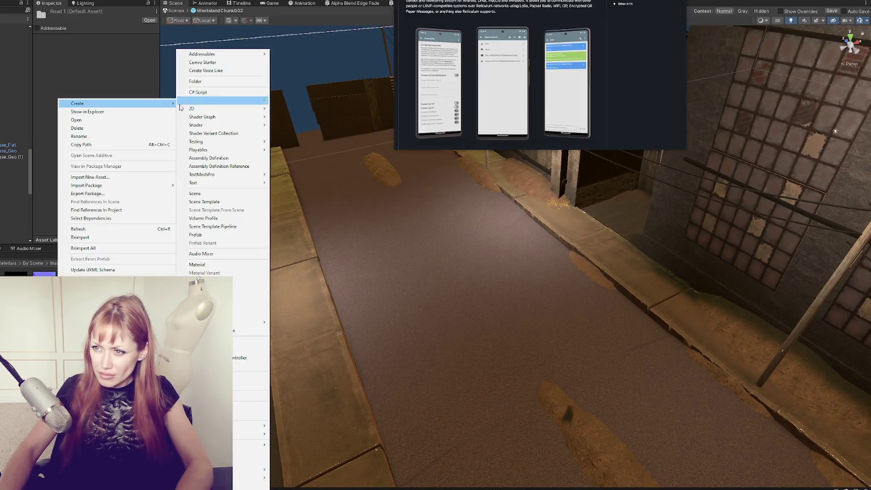
left_click(209, 83)
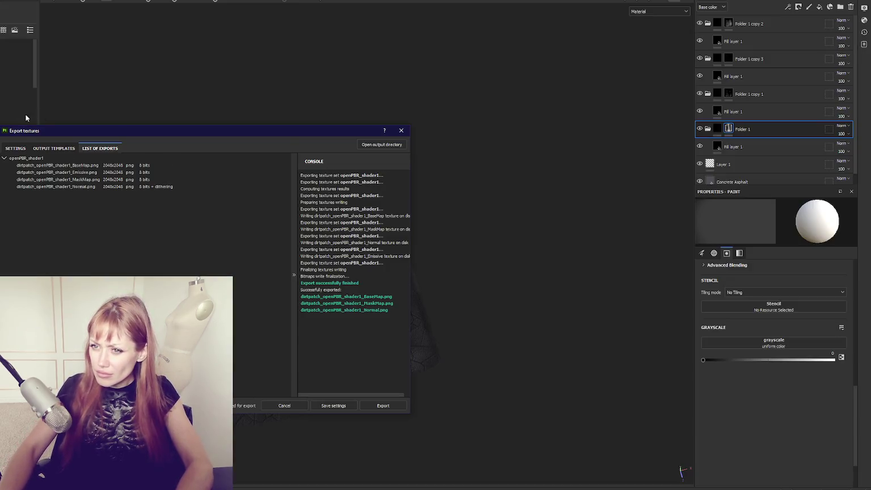
Export the dirtpatch BaseMap, MaskMap and Normal textures, then close the export window
left_click(15, 148)
left_click(384, 405)
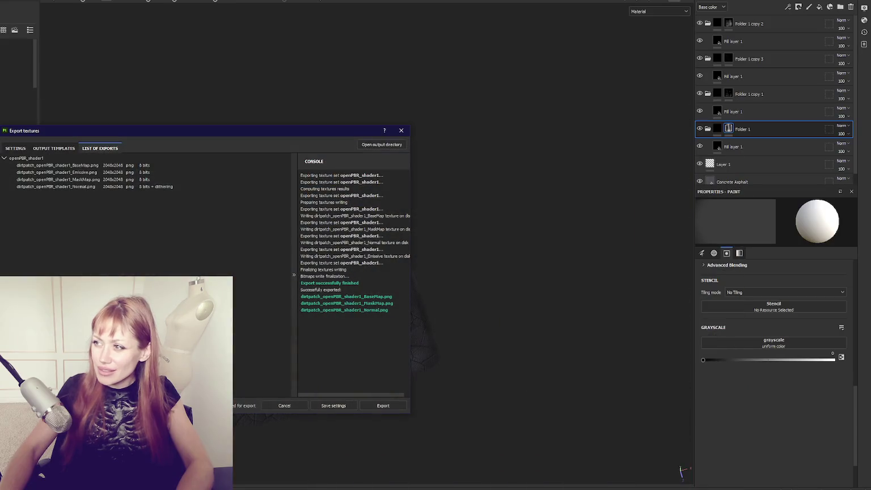
left_click(401, 130)
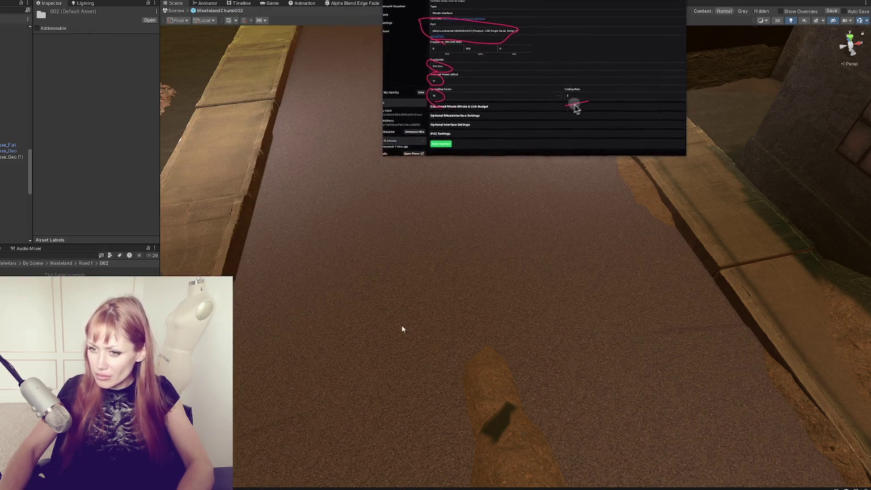
Select the road piece, then select the 002 folder so the dirtpatch textures import
left_click(403, 320)
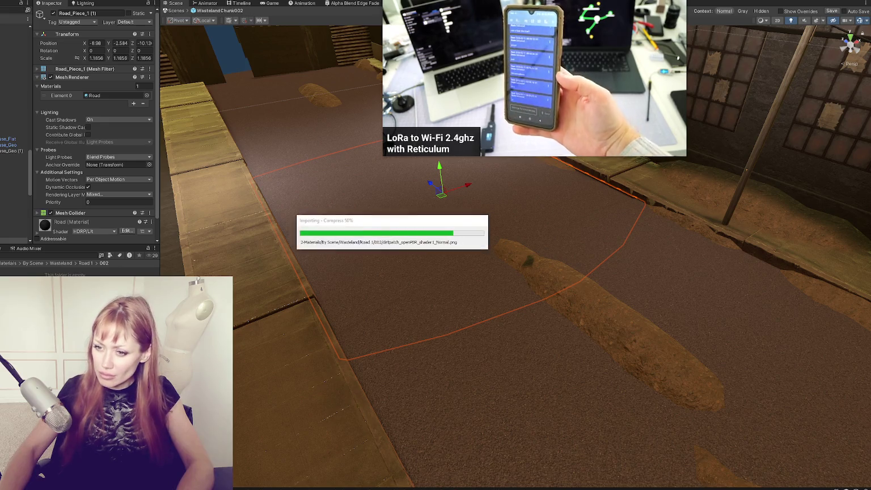
right_click(93, 278)
left_click(159, 76)
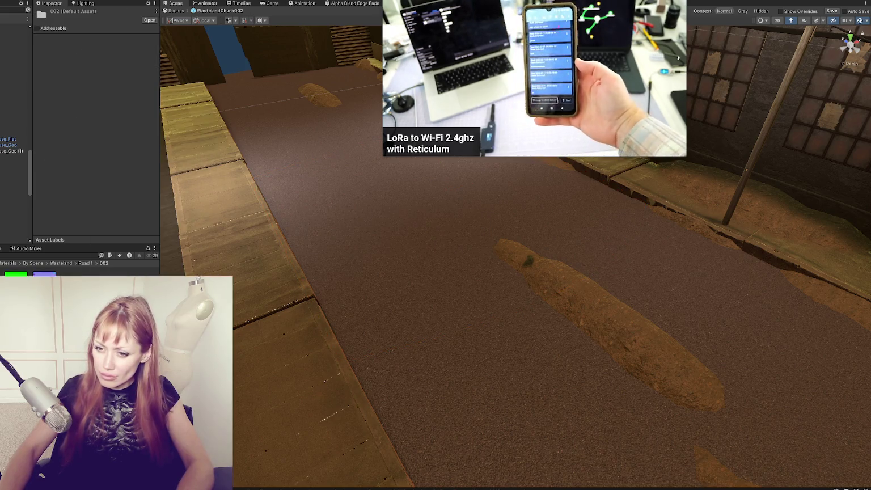
Create a material named Road 002 and apply it to the near road piece
right_click(24, 134)
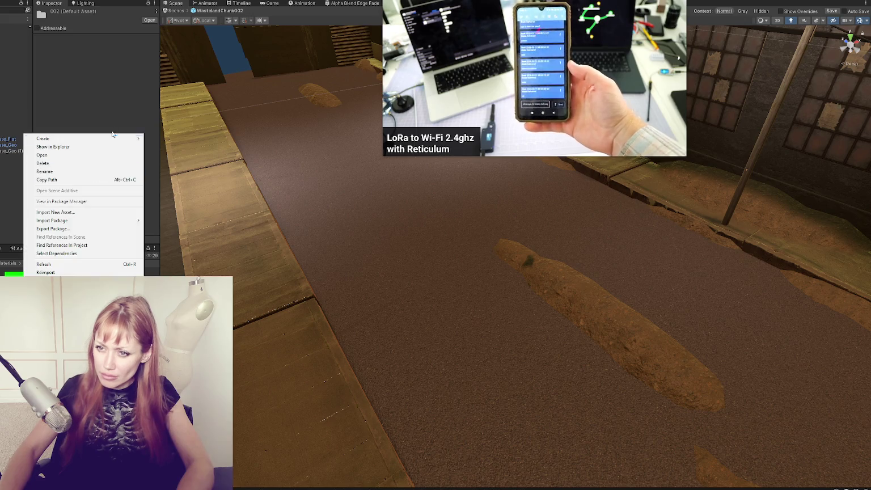
mouse_move(85, 139)
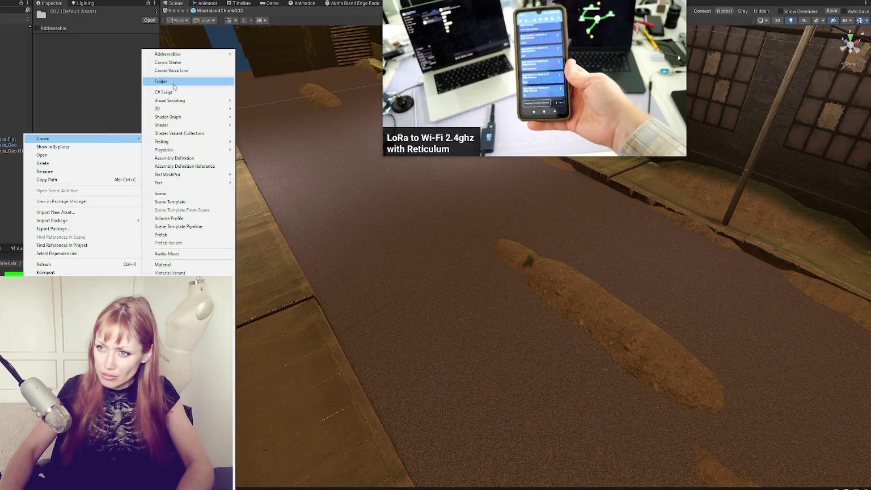
left_click(169, 264)
type("Road 002")
key("Return")
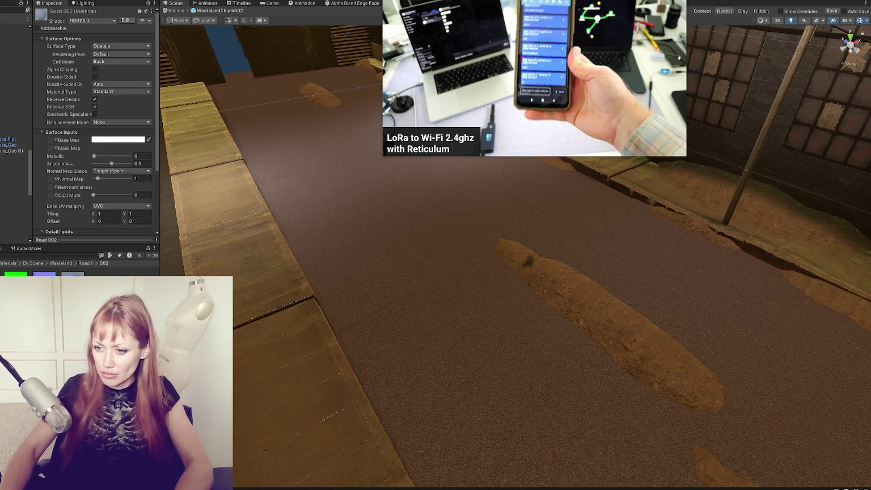
left_click_drag(170, 261, 478, 344)
Assign the dirtpatch mask texture and set the dirtpatch Normal texture's type to Normal map
scroll(62, 205, "down", 2)
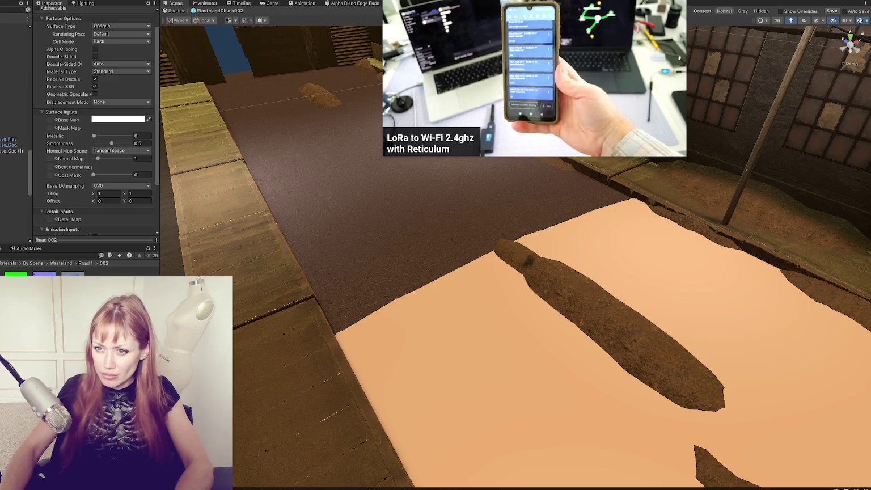
scroll(54, 138, "down", 4)
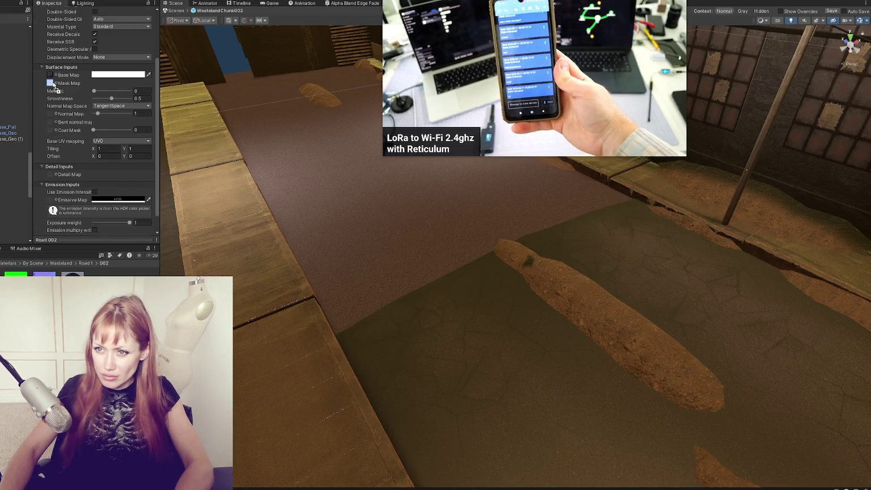
left_click_drag(53, 84, 50, 83)
double_click(52, 123)
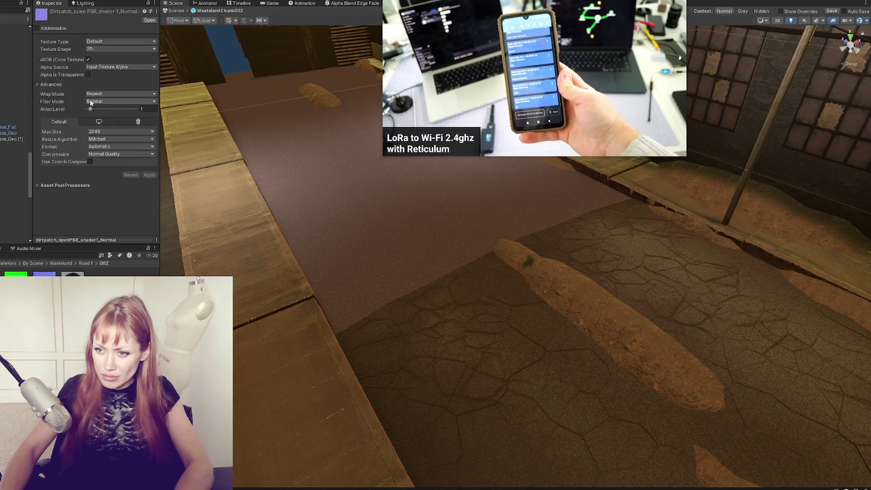
left_click(130, 41)
left_click(111, 58)
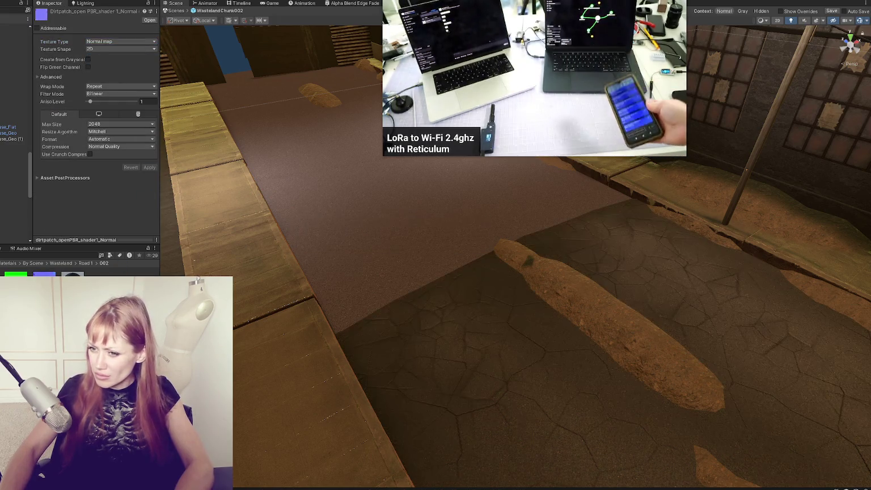
left_click(307, 233)
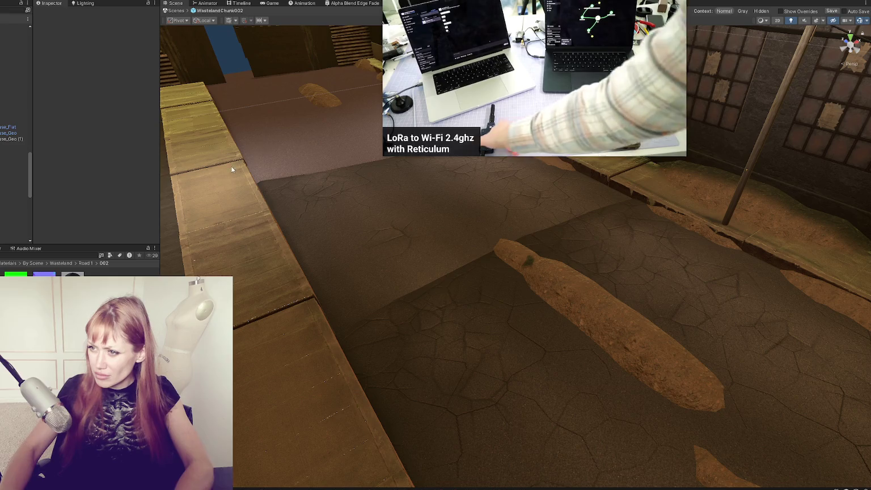
Select a road piece and slide it along the street on the Z axis
mouse_move(264, 90)
left_mouse_down()
mouse_move(465, 228)
mouse_move(446, 290)
mouse_move(265, 309)
left_mouse_up()
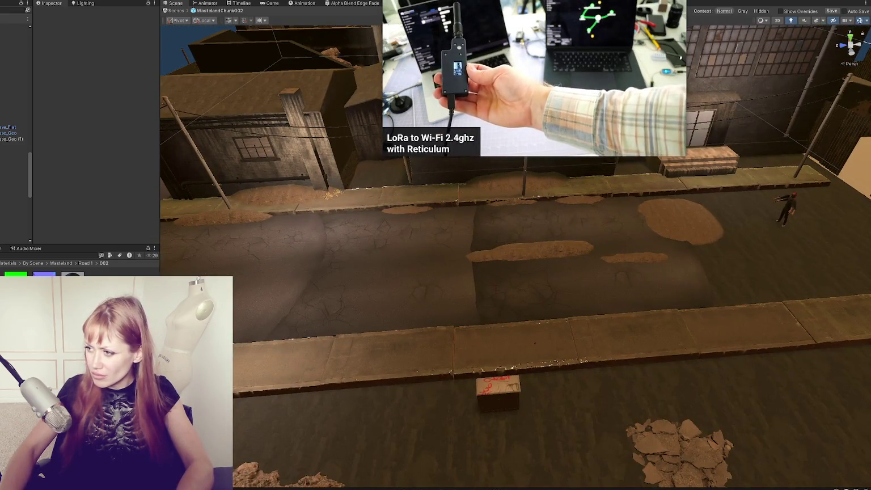
mouse_move(641, 287)
left_mouse_down()
mouse_move(505, 266)
mouse_move(656, 273)
mouse_move(575, 287)
left_mouse_up()
left_click(575, 287)
scroll(658, 238, "up", 2)
left_click_drag(658, 238, 575, 244)
mouse_move(459, 260)
left_mouse_down()
mouse_move(528, 288)
mouse_move(590, 295)
mouse_move(484, 259)
mouse_move(403, 272)
mouse_move(431, 300)
mouse_move(434, 324)
mouse_move(420, 330)
mouse_move(377, 313)
left_mouse_up()
Rotate Road_Piece_1 (1) to Y 180, nudge it into place, and select the Title scene
left_click(431, 303)
key("e")
key("w")
mouse_move(432, 329)
left_mouse_down()
mouse_move(414, 296)
mouse_move(432, 321)
mouse_move(419, 307)
mouse_move(386, 308)
left_mouse_up()
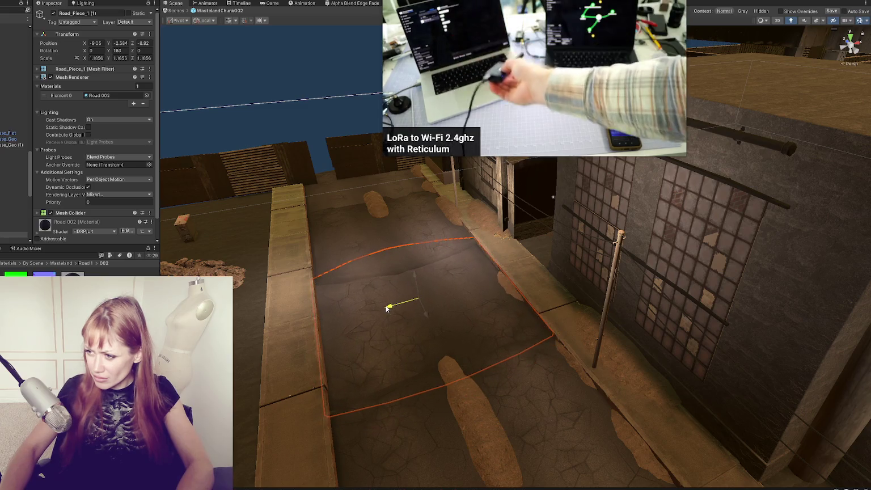
left_click_drag(553, 197, 602, 268)
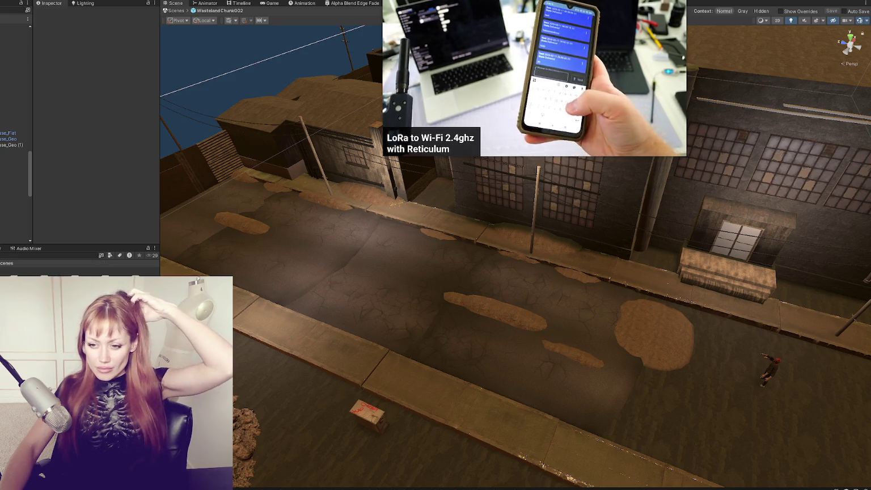
left_click(34, 295)
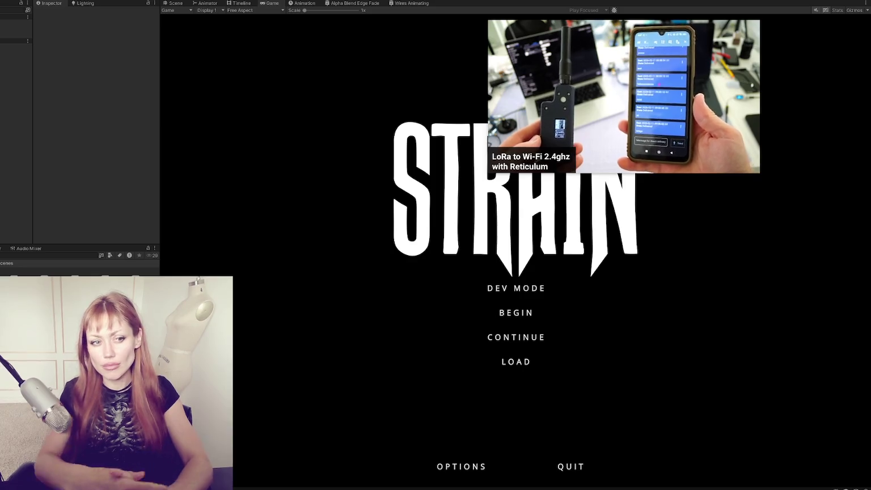
Begin the game, walk down the wasteland street, and check the Tasks page in the pause menu
left_click(524, 290)
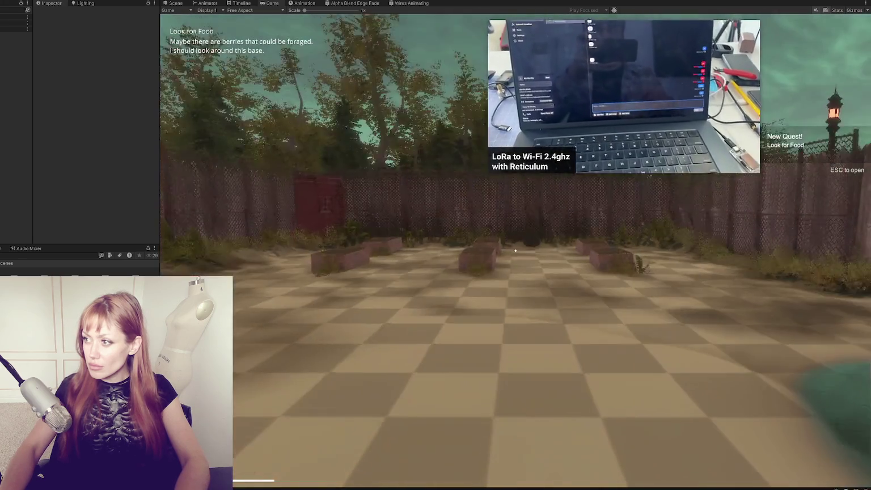
key("w")
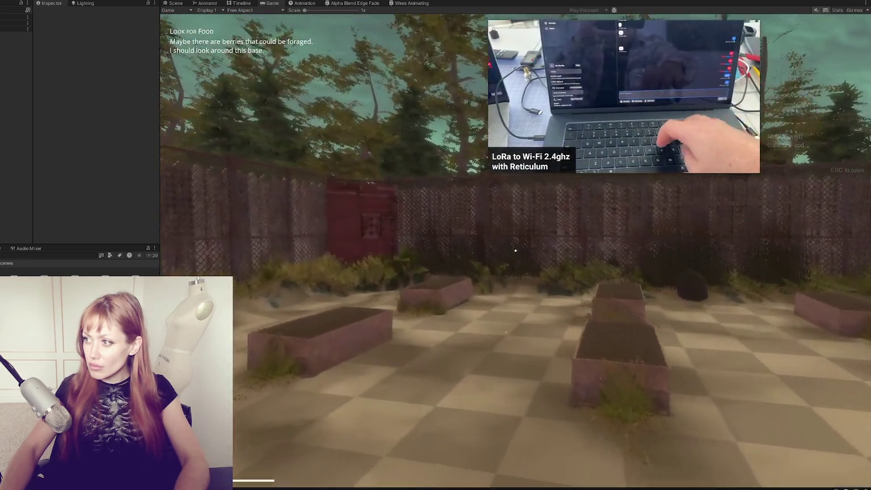
key("w")
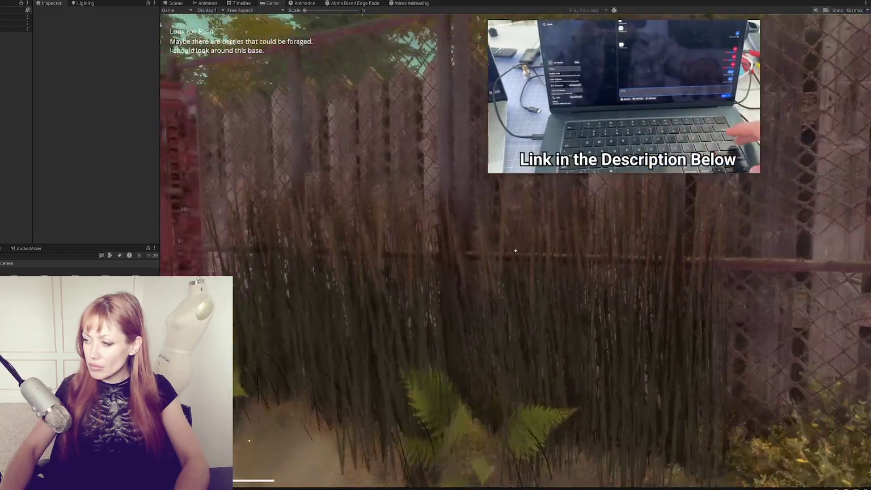
key("w")
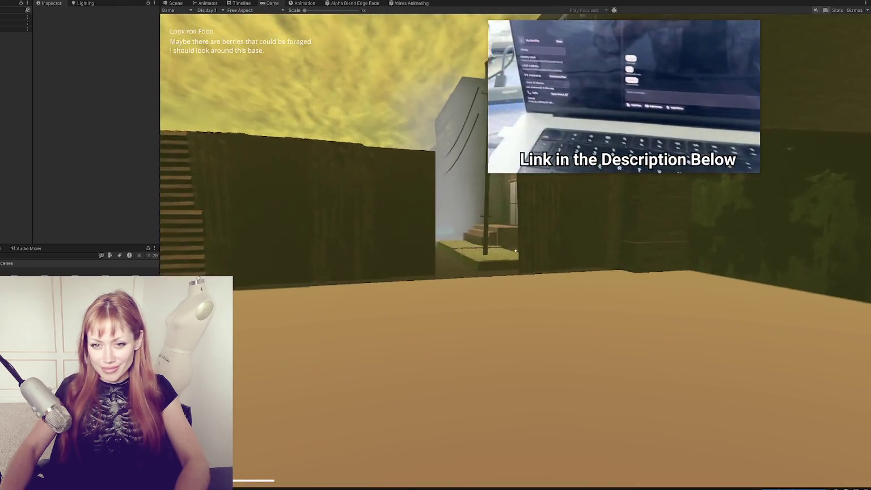
key("w")
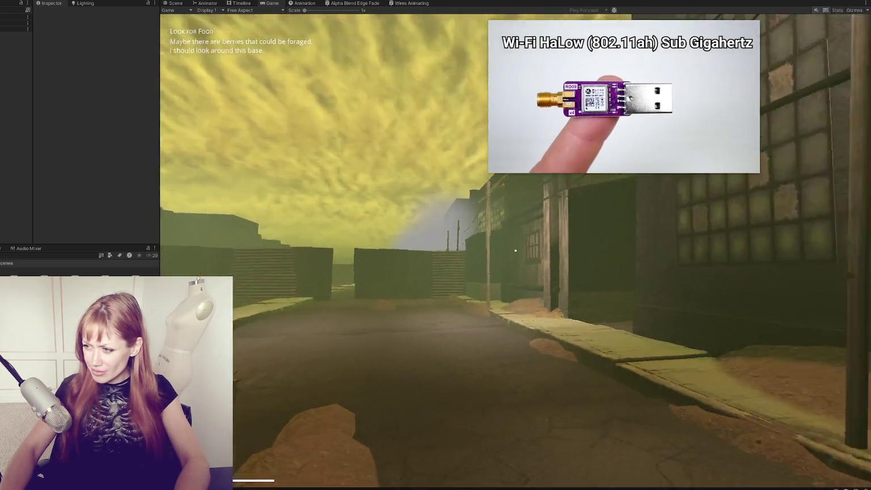
key("w")
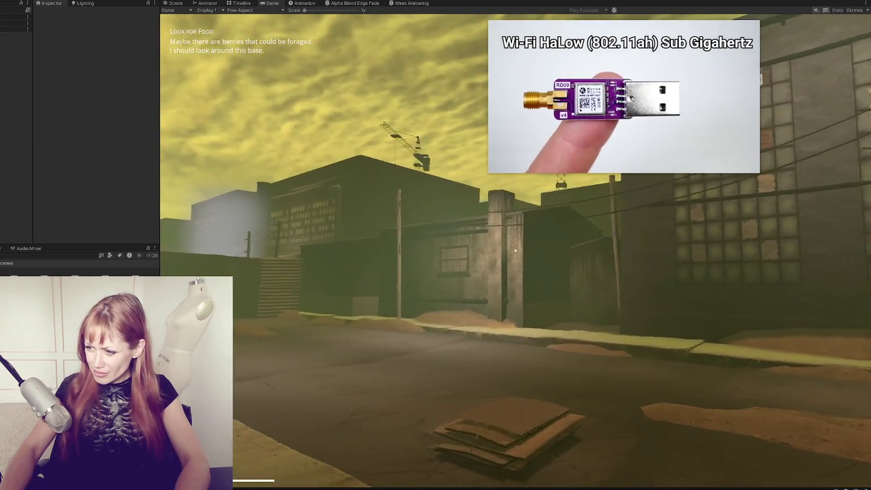
key("w")
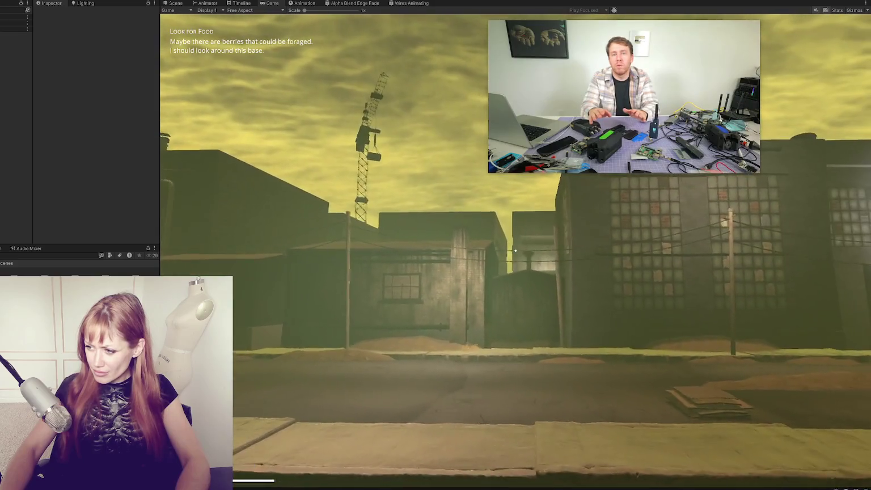
key("Escape")
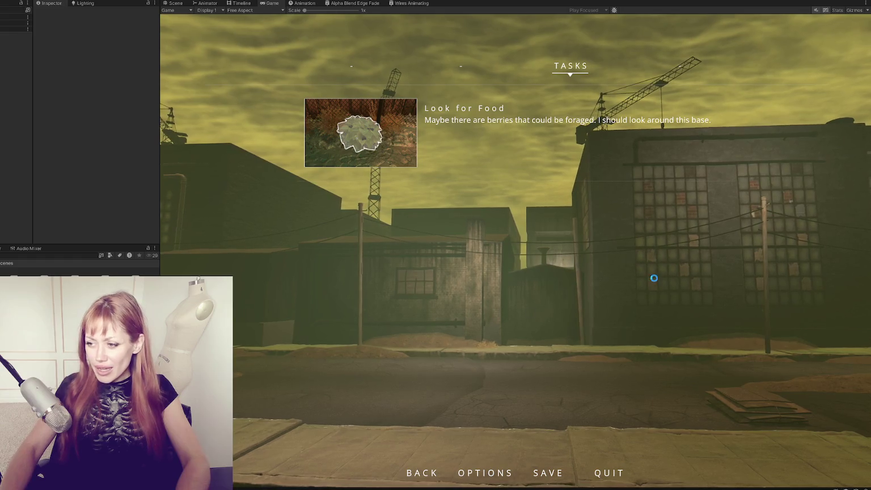
key("Escape")
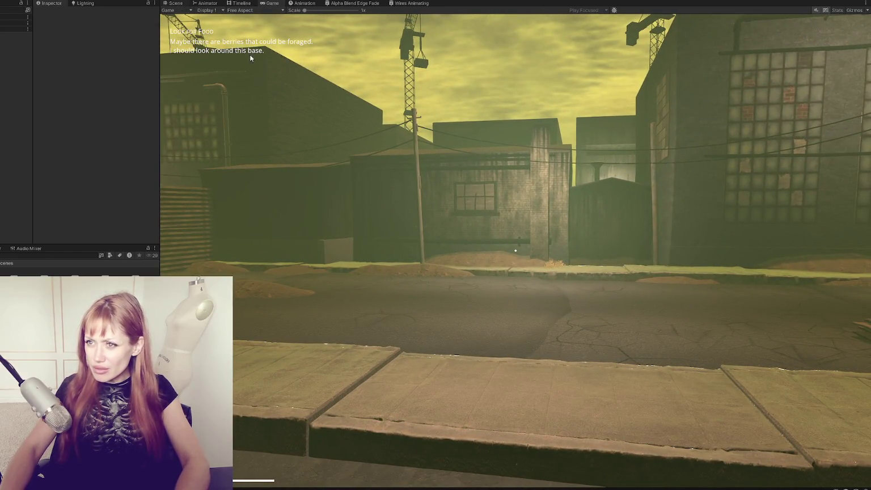
Tint the ground cube's concrete material base map colour black
left_click(175, 3)
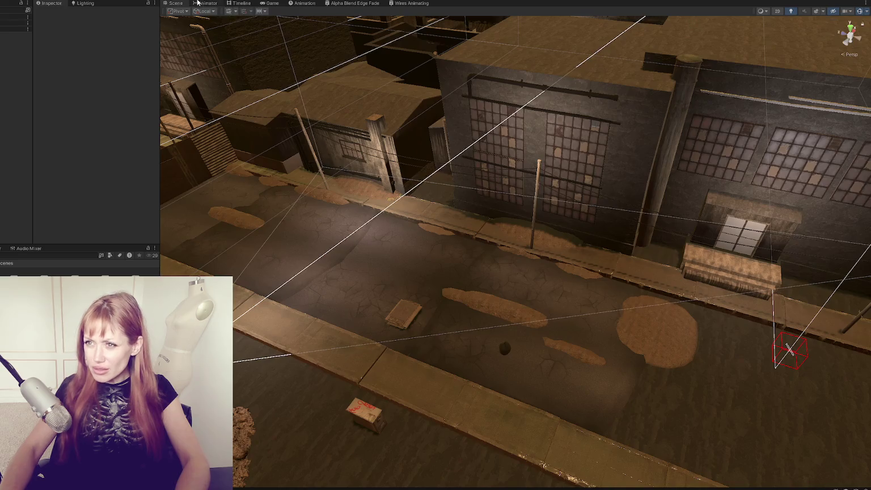
left_click(377, 283)
left_click(270, 4)
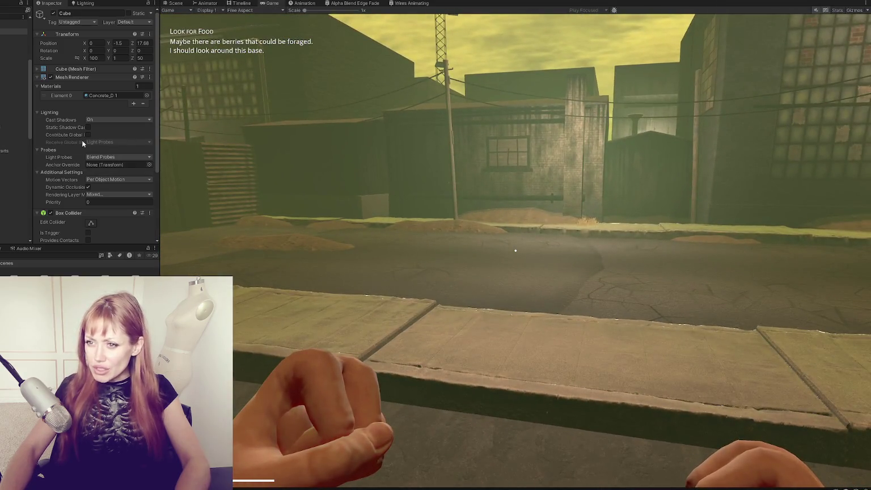
scroll(85, 143, "down", 4)
left_click(68, 201)
scroll(90, 151, "down", 5)
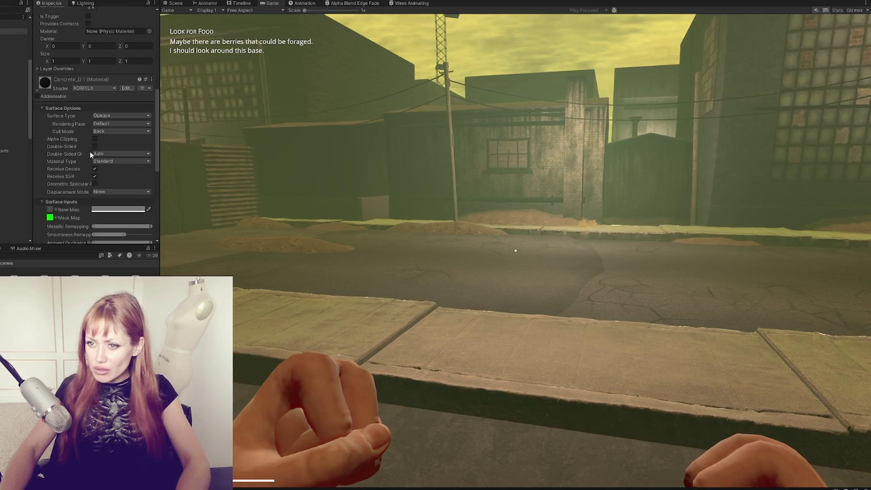
left_click(108, 209)
left_click(142, 287)
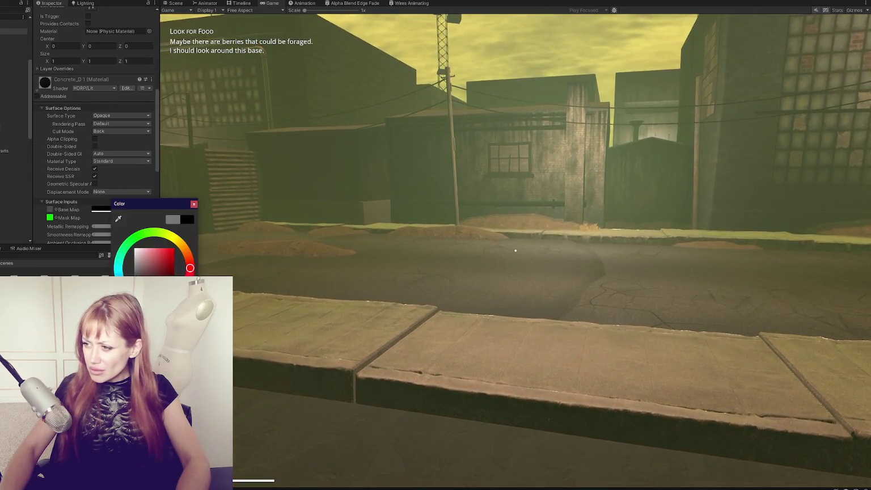
left_click(420, 287)
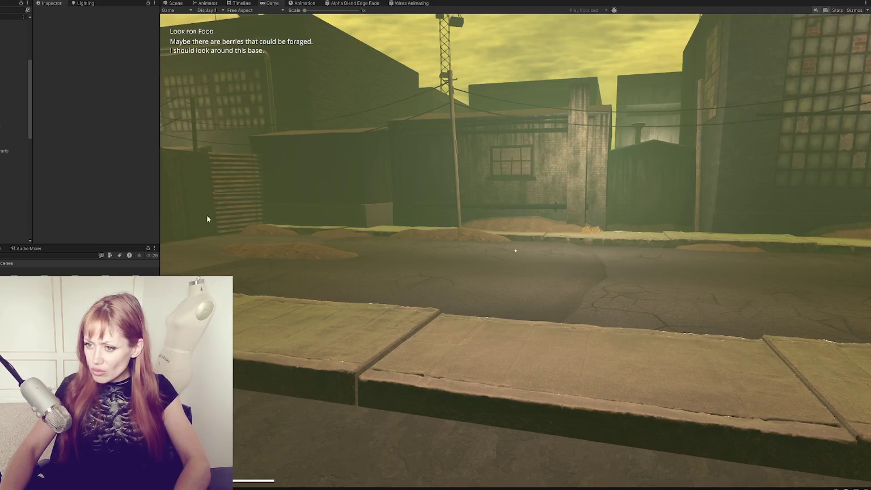
Set the Road 002 material's base colour to pure white, then pause on the tasks menu
key("Escape")
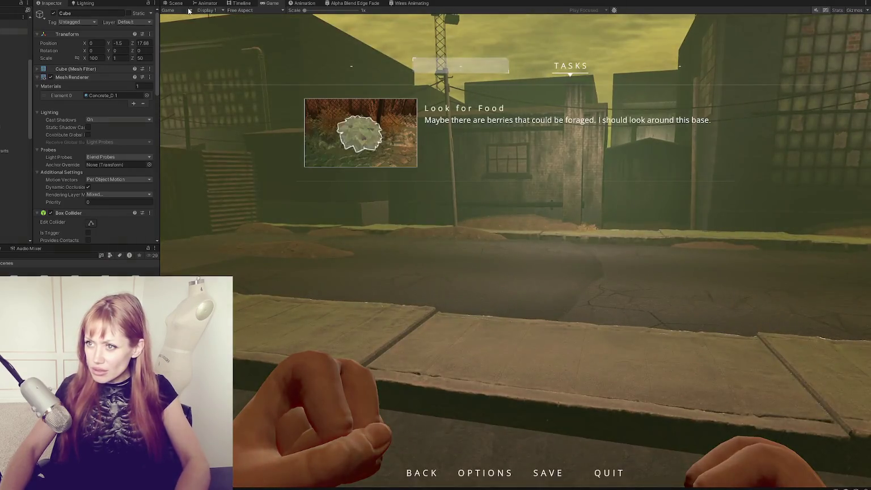
key("ctrl+p")
left_click(361, 266)
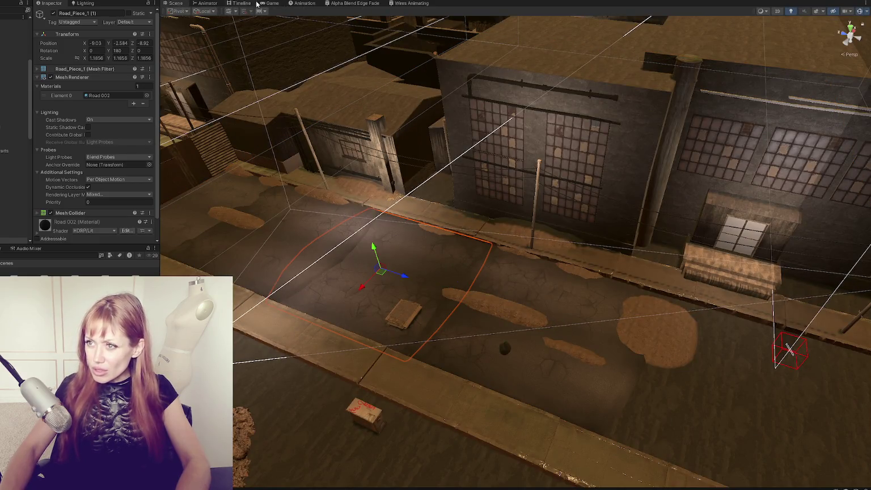
left_click(266, 4)
scroll(79, 183, "down", 1)
left_click(63, 207)
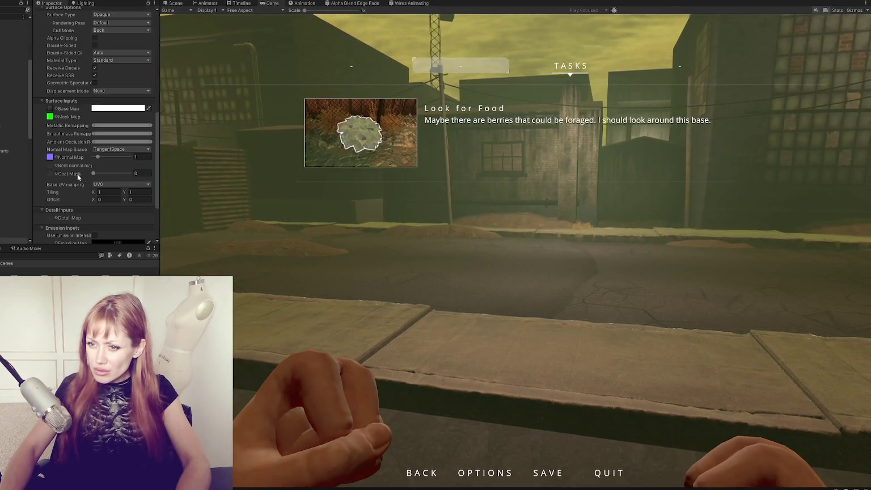
left_click(96, 108)
mouse_move(124, 162)
left_mouse_down()
mouse_move(89, 153)
mouse_move(81, 132)
mouse_move(62, 176)
mouse_move(57, 121)
left_mouse_up()
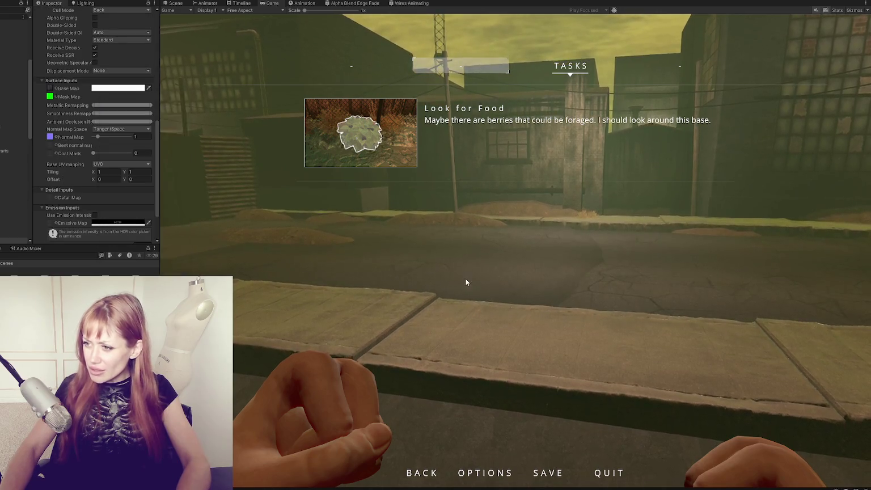
left_click(465, 278)
key("Escape")
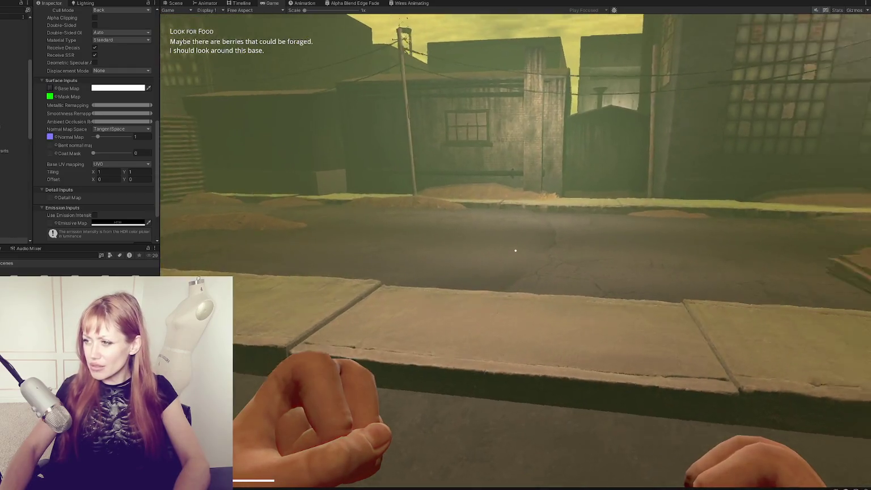
key("Escape")
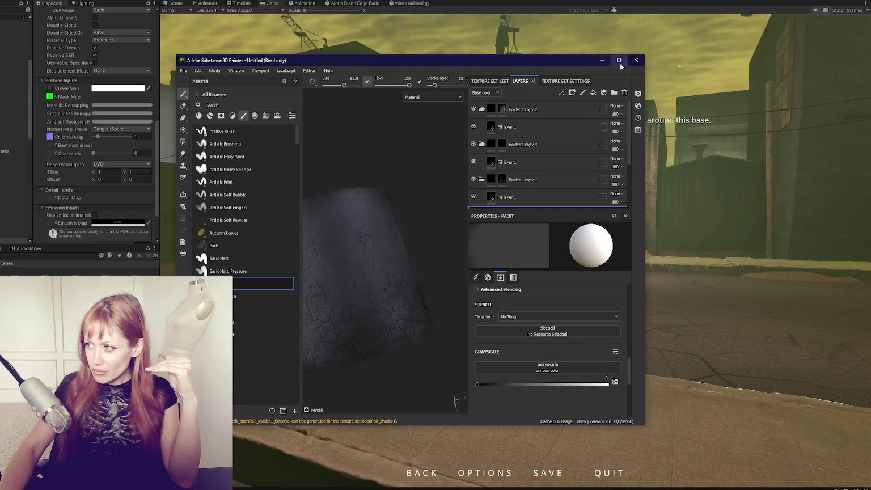
Maximize Substance Painter and rotate the mesh to inspect the Concrete Asphalt cracks
left_click(619, 61)
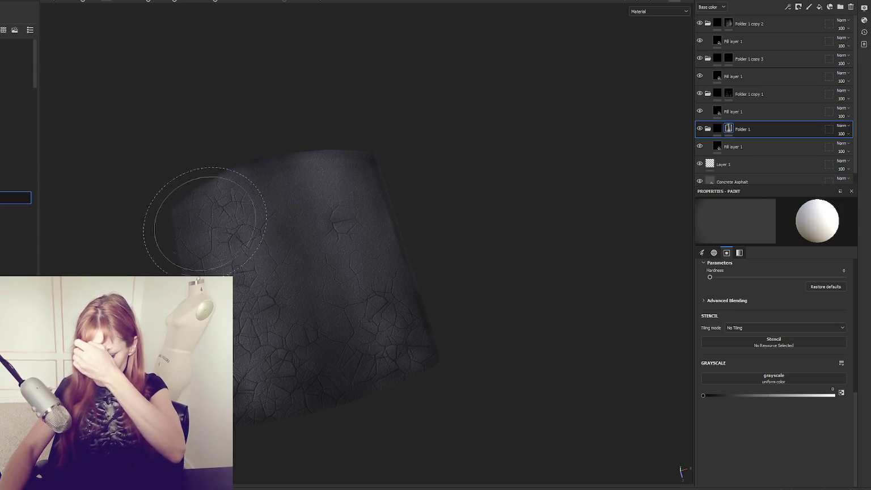
left_click_drag(289, 191, 312, 360)
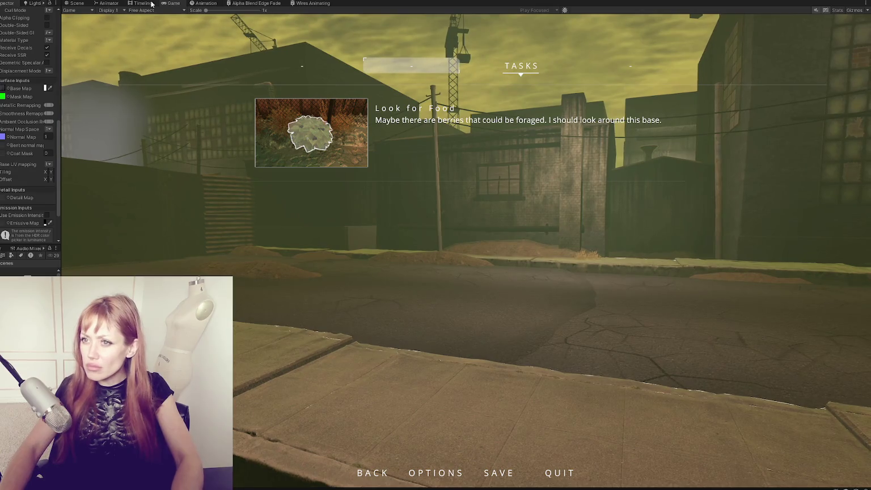
Switch to the Scene view and fly the camera down over the cracked street surface
left_click(74, 2)
mouse_move(402, 306)
left_mouse_down()
mouse_move(518, 352)
mouse_move(583, 155)
mouse_move(336, 210)
mouse_move(502, 164)
mouse_move(554, 269)
mouse_move(486, 305)
mouse_move(577, 164)
mouse_move(537, 272)
mouse_move(568, 268)
mouse_move(330, 349)
left_mouse_up()
left_click_drag(453, 318, 374, 332)
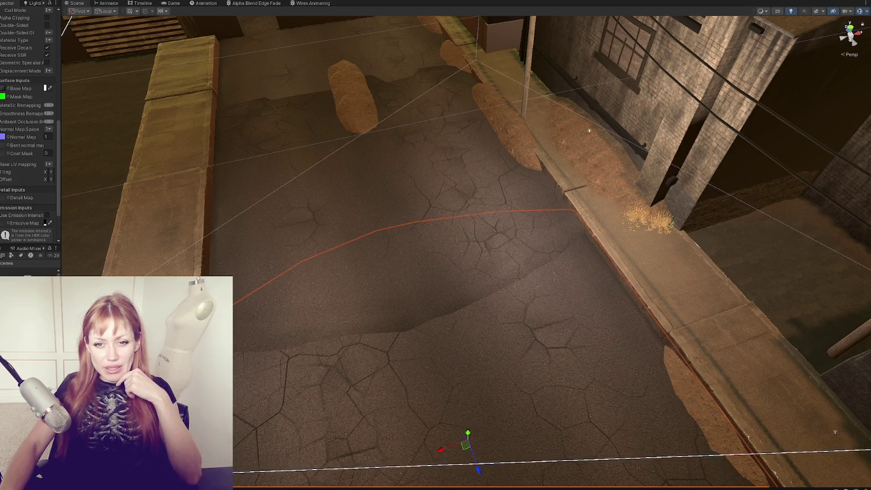
Orbit around the alley and select the dirt decal at the lower right
left_click_drag(340, 207, 440, 178)
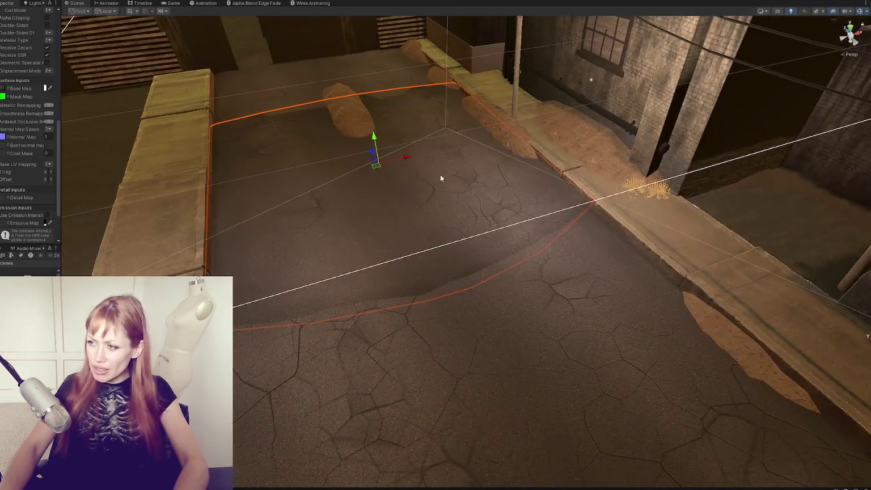
left_click(741, 340)
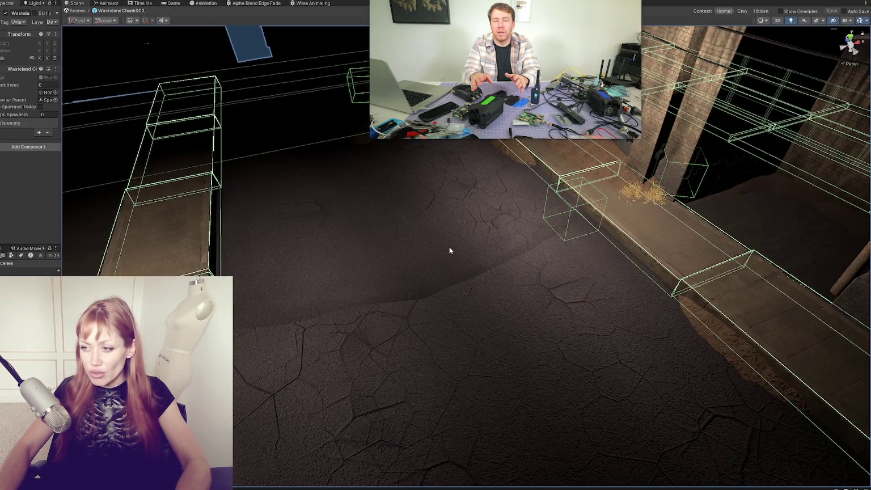
Open the WastelandChunk002 prefab and select and frame its road pieces
mouse_move(449, 250)
left_mouse_down()
mouse_move(424, 255)
mouse_move(467, 251)
mouse_move(408, 248)
left_mouse_up()
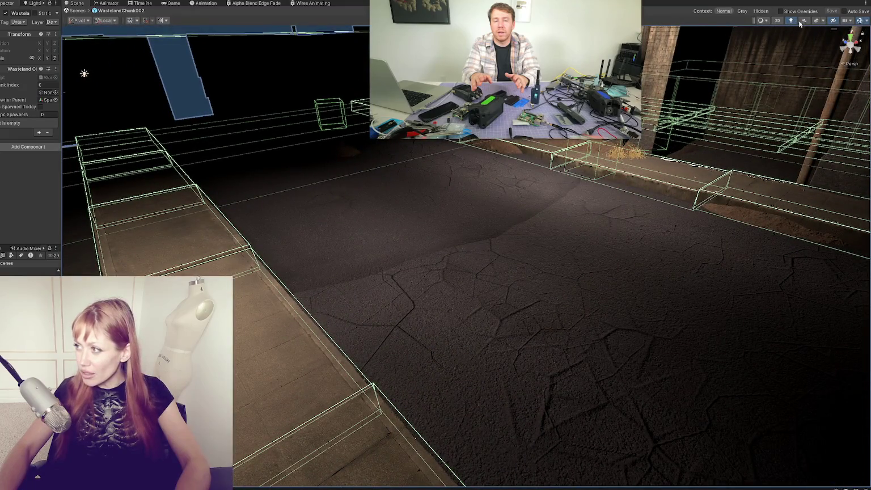
left_click(762, 22)
left_click(762, 21)
mouse_move(624, 193)
left_mouse_down()
mouse_move(600, 203)
mouse_move(668, 210)
mouse_move(518, 280)
mouse_move(444, 261)
left_mouse_up()
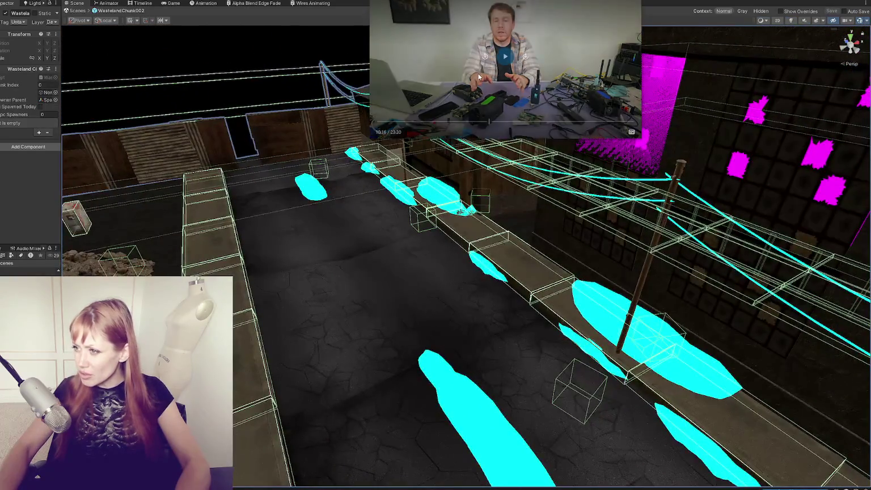
left_click(286, 229)
key("f")
left_click(383, 277)
key("f")
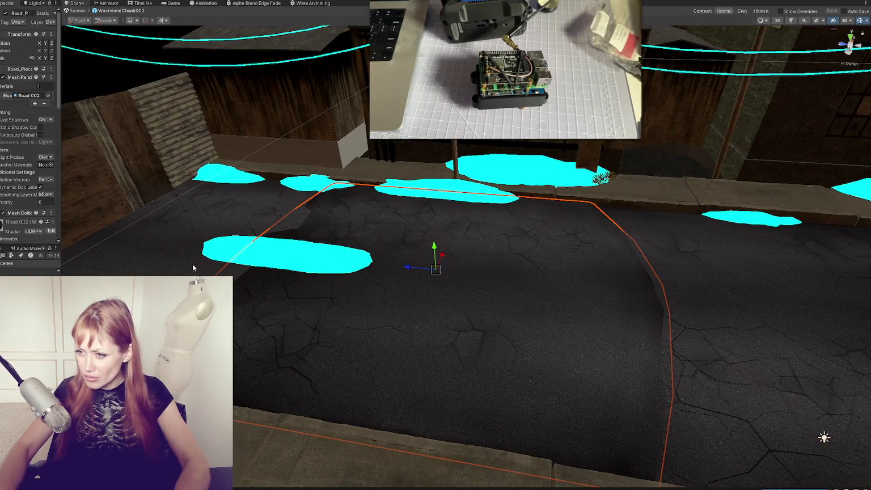
left_click(192, 268)
key("f")
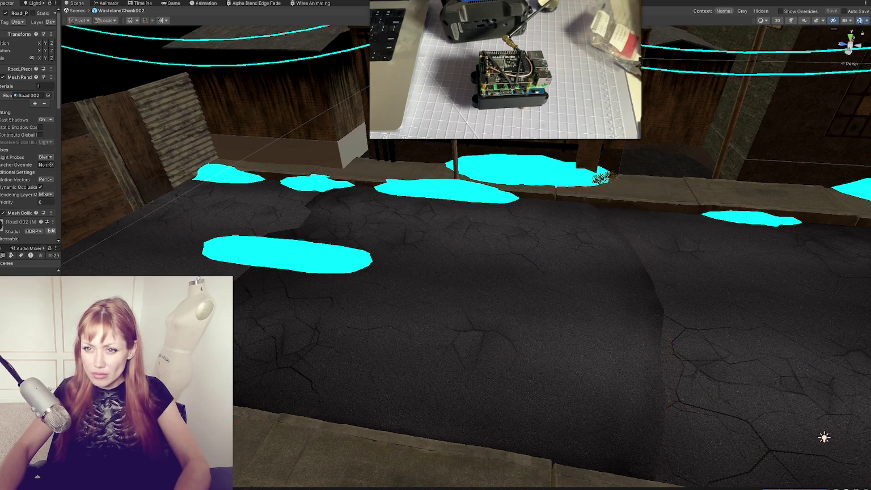
scroll(465, 241, "down", 10)
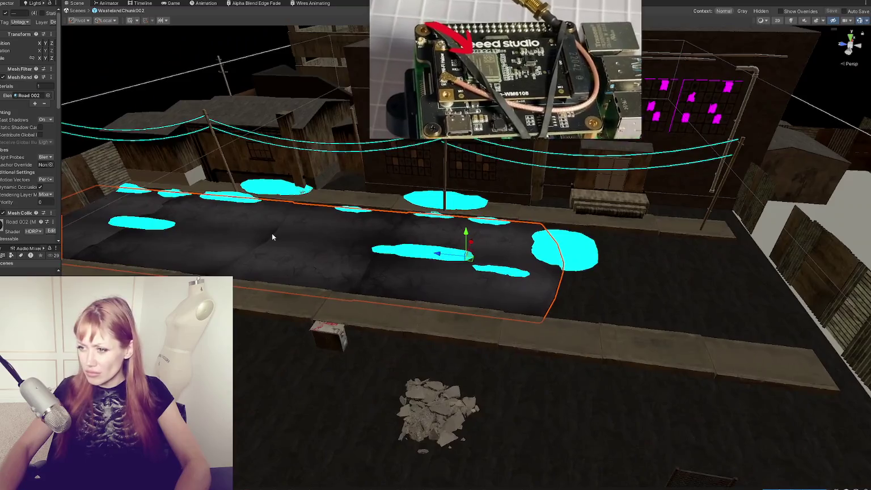
scroll(637, 282, "up", 3)
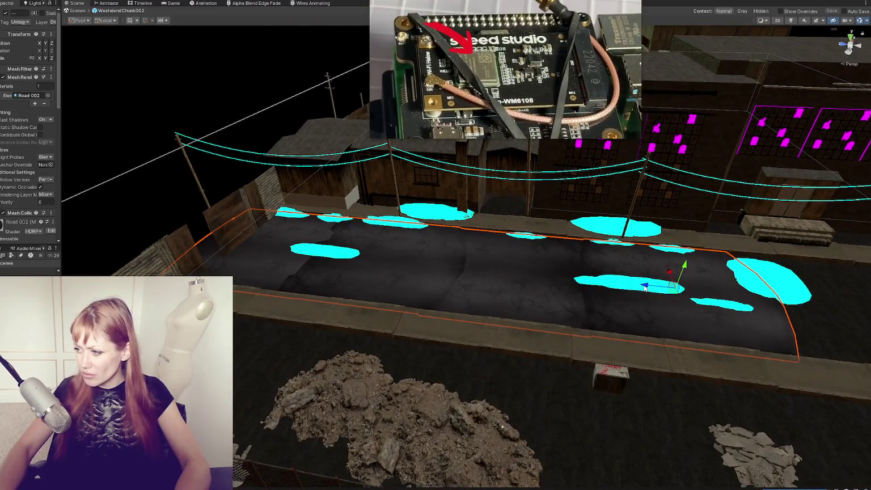
scroll(667, 278, "up", 2)
left_click_drag(667, 278, 431, 261)
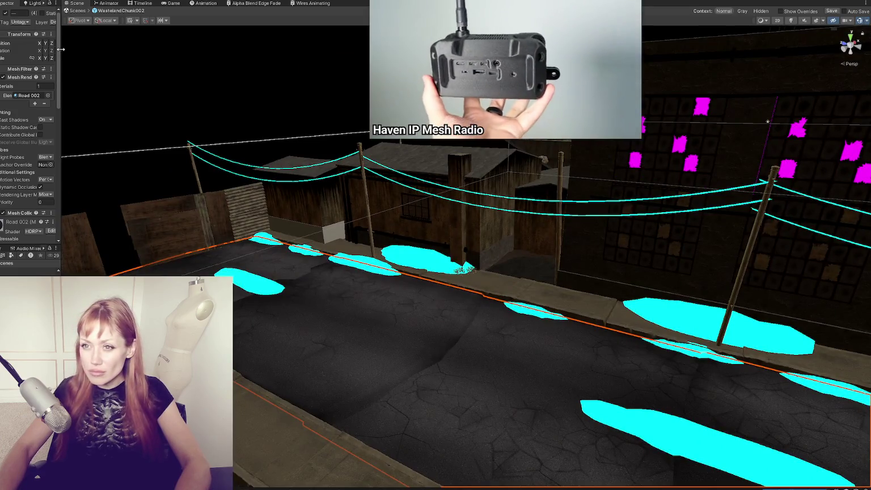
Lower the selected road pieces to about Y -2.49
left_click_drag(61, 60, 143, 59)
type("0")
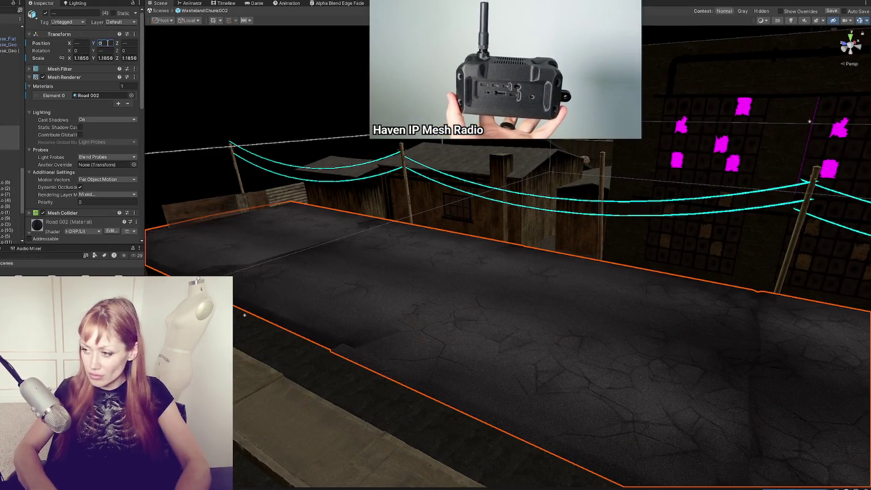
mouse_move(327, 107)
left_mouse_down()
mouse_move(609, 253)
mouse_move(694, 282)
left_mouse_up()
left_click_drag(754, 315, 747, 360)
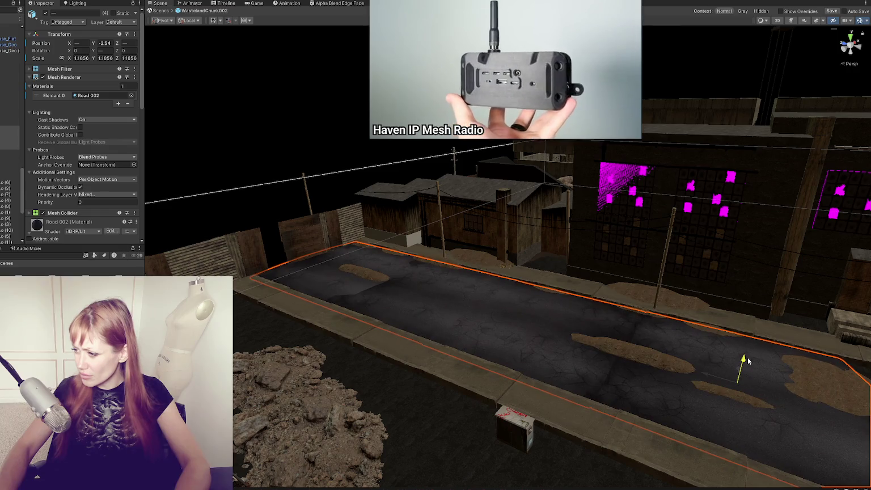
Raise Road_Piece_1 (3) and another road piece to Y -2.46 over the dirt patches
left_click(10, 147)
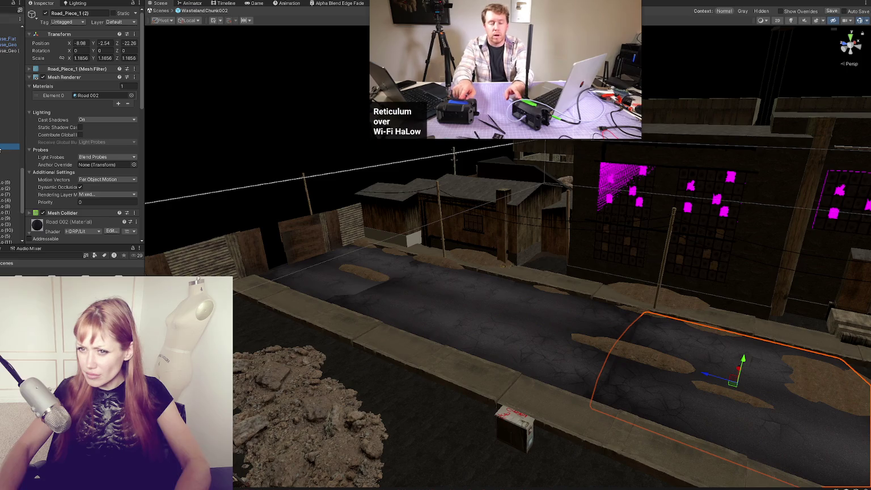
left_click(1, 141)
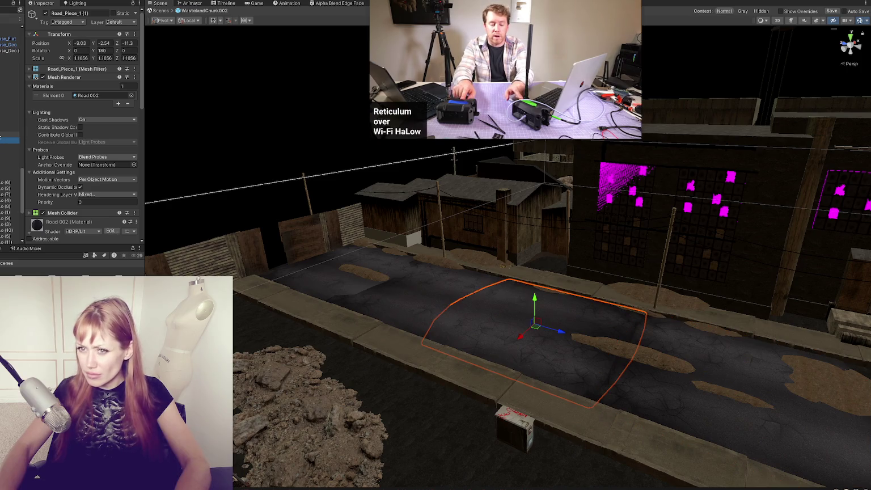
double_click(9, 134)
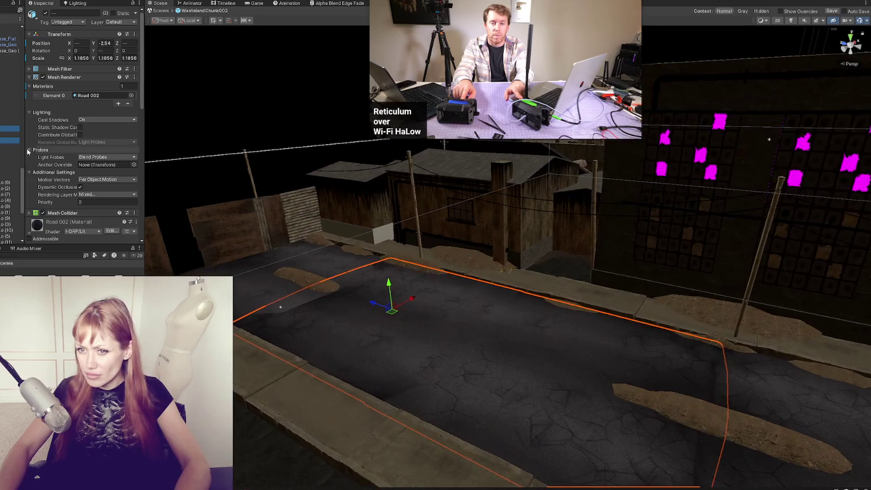
left_click(8, 146, "shift")
key("f")
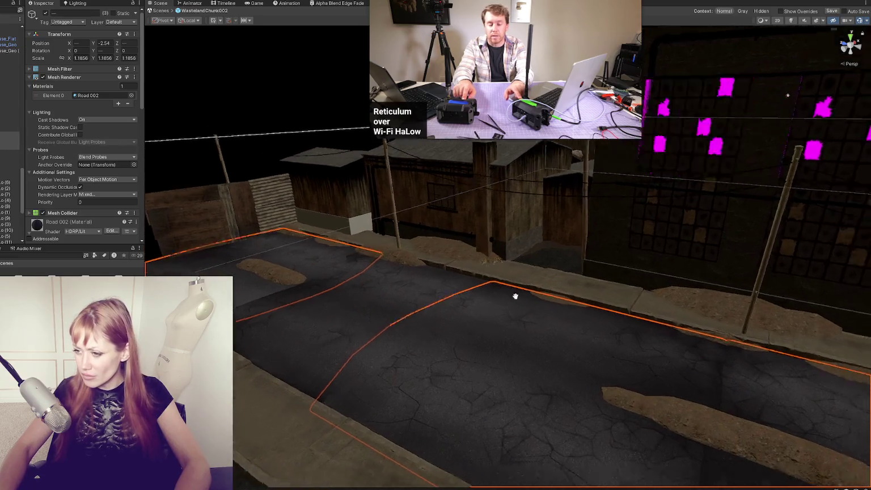
left_click_drag(728, 286, 732, 261)
key("ctrl+z")
key("ctrl+z")
key("ctrl+z")
left_click_drag(196, 167, 199, 168)
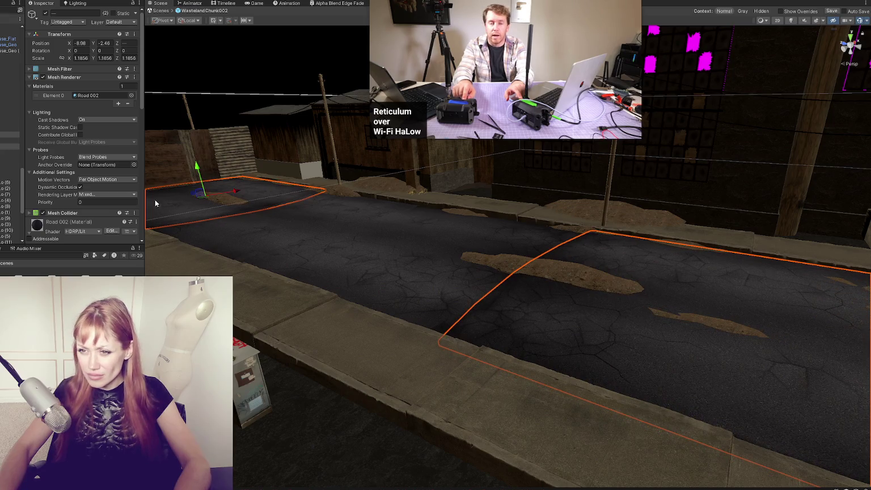
scroll(54, 225, "down", 2)
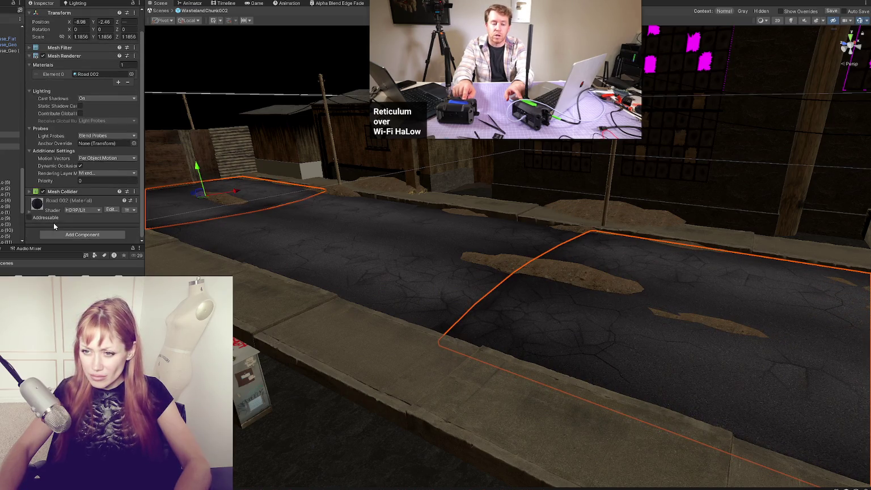
Switch the road material's shader to Shader Graphs/Alpha Blend Edge Fade
left_click(29, 211)
scroll(51, 204, "down", 10)
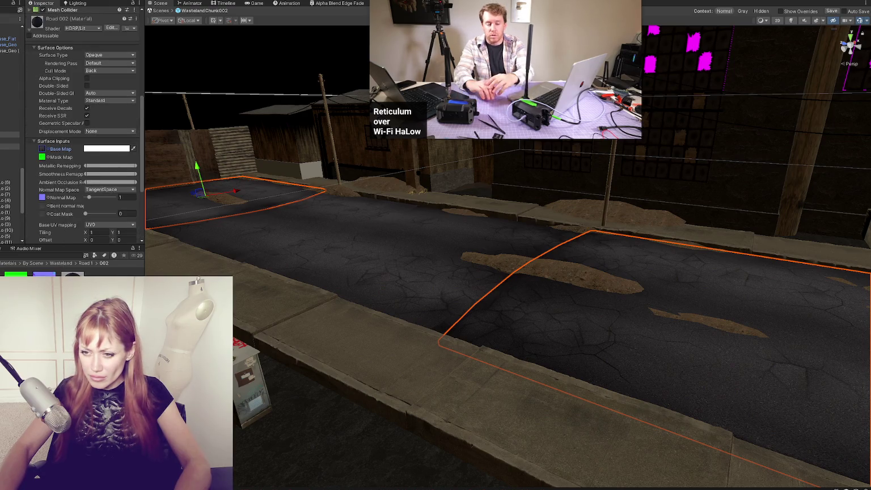
scroll(85, 142, "down", 9)
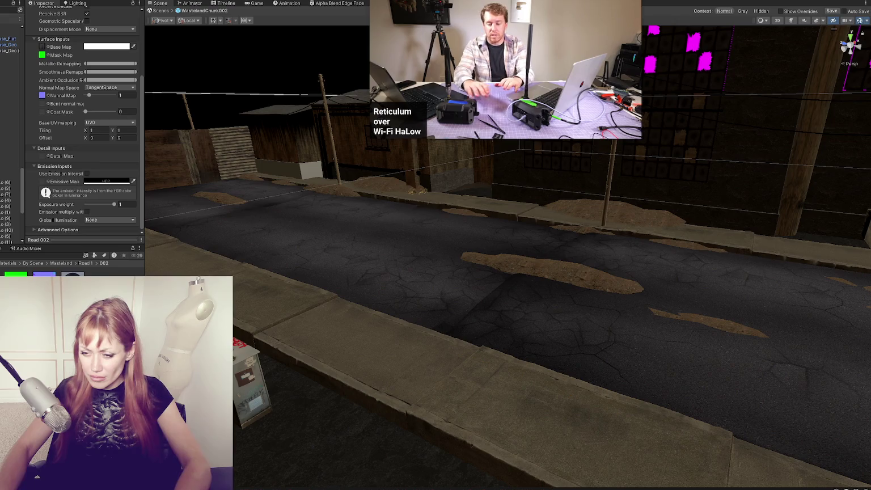
scroll(80, 24, "up", 8)
left_click(80, 22)
type("alpha")
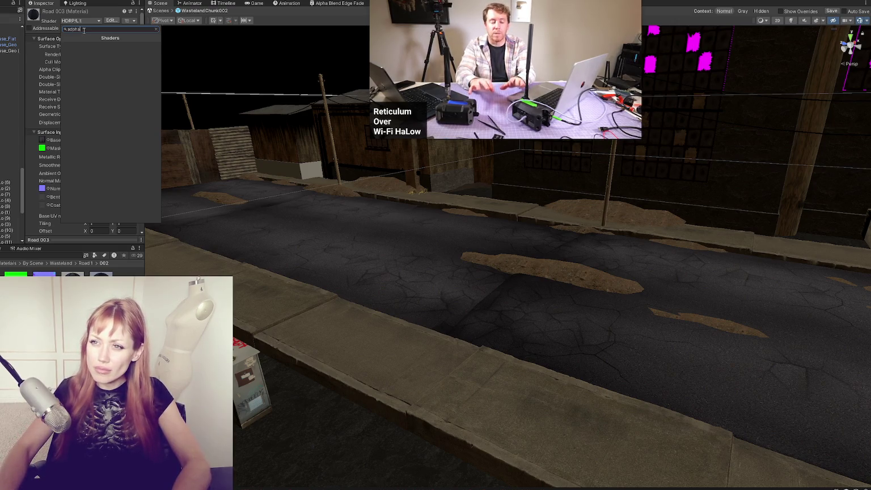
key("BackSpace")
key("BackSpace")
key("BackSpace")
type("fade")
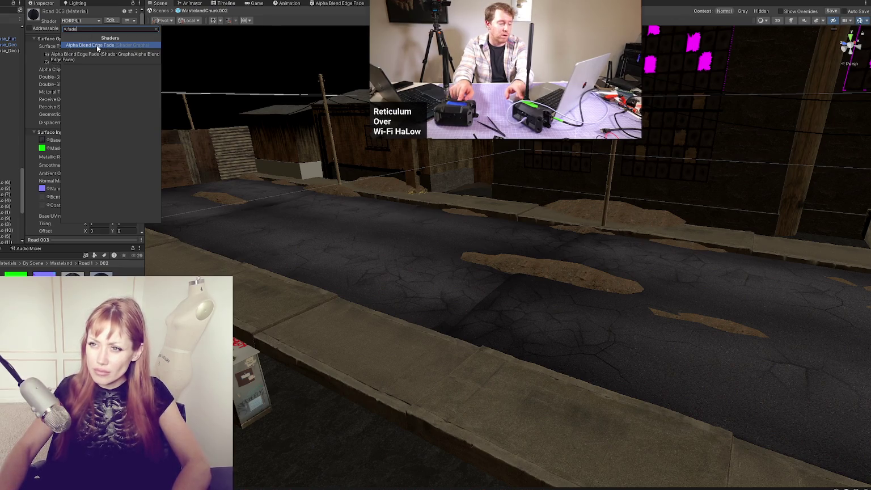
left_click(97, 49)
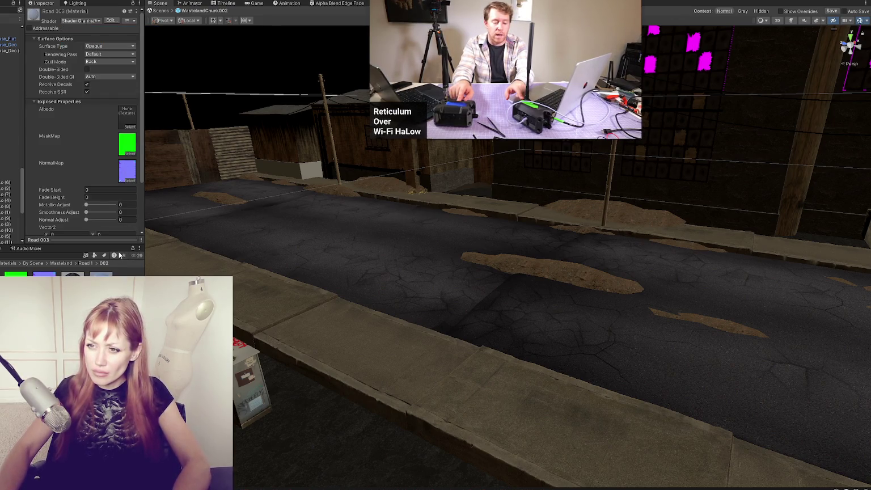
Apply the Road 003 material to the back road piece and view it from new angles
scroll(70, 164, "down", 3)
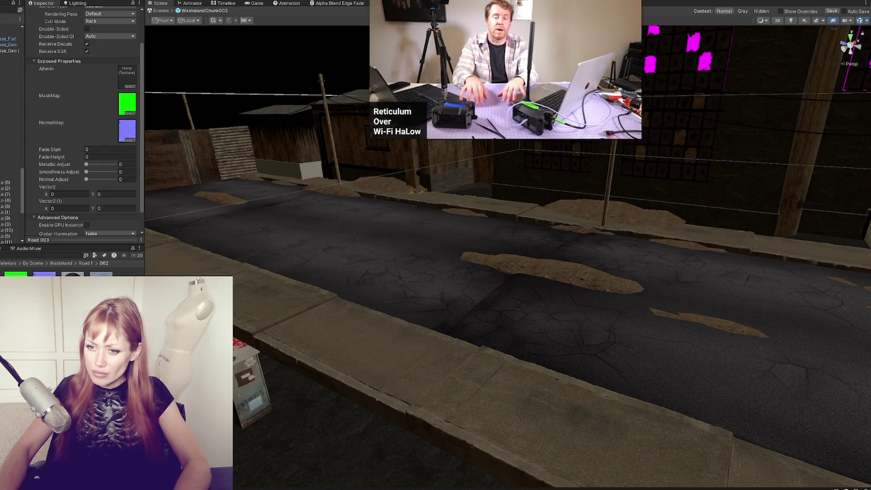
scroll(142, 100, "down", 2)
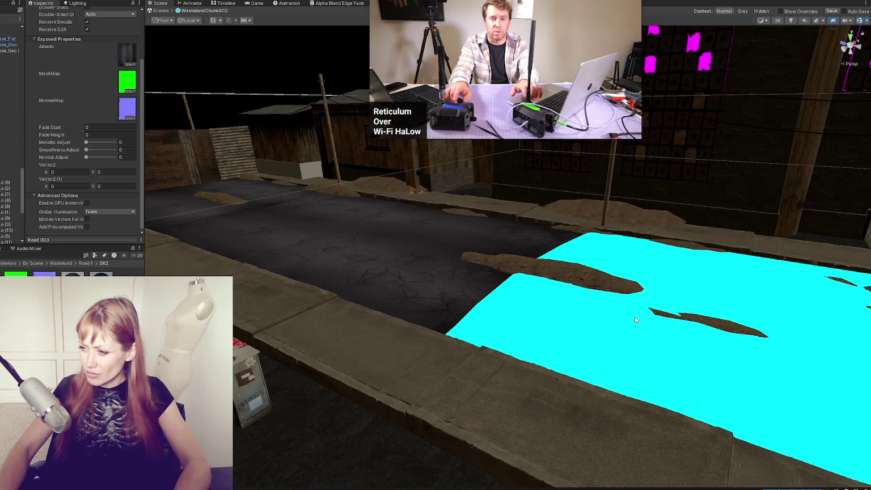
left_click_drag(162, 206, 333, 203)
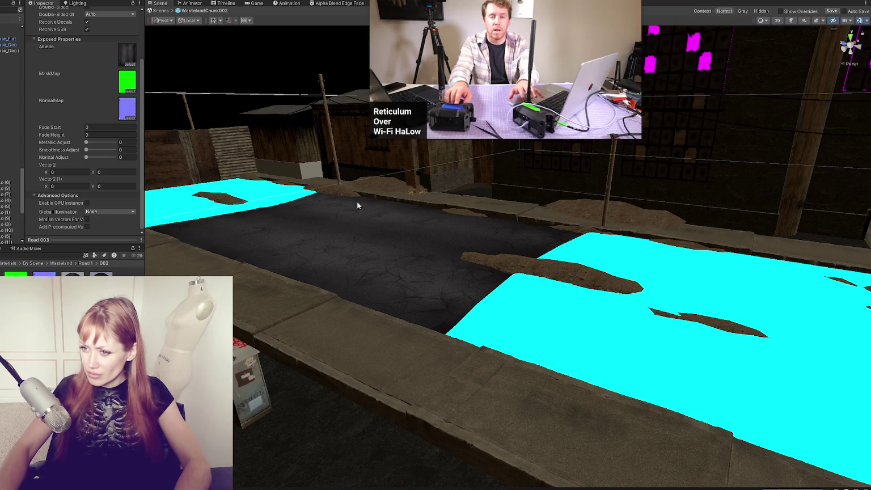
scroll(48, 118, "up", 5)
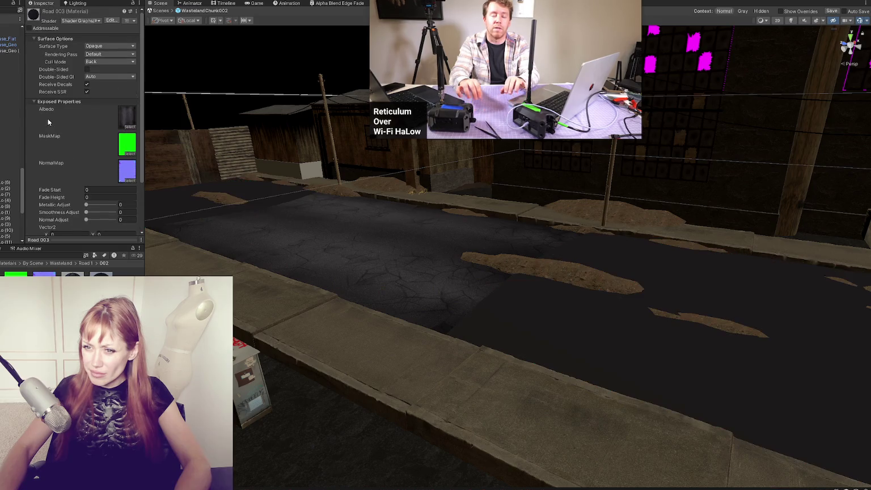
left_click_drag(184, 152, 406, 194)
mouse_move(413, 246)
left_mouse_down()
mouse_move(363, 235)
mouse_move(393, 189)
left_mouse_up()
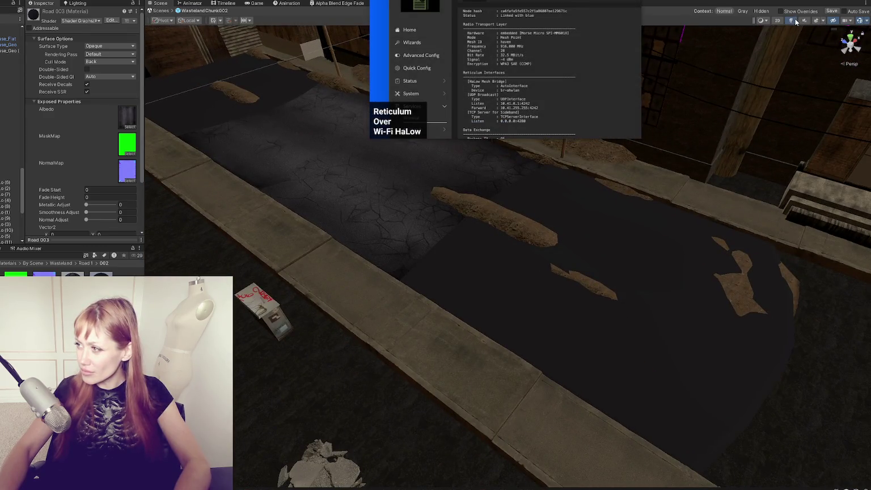
left_click(795, 19)
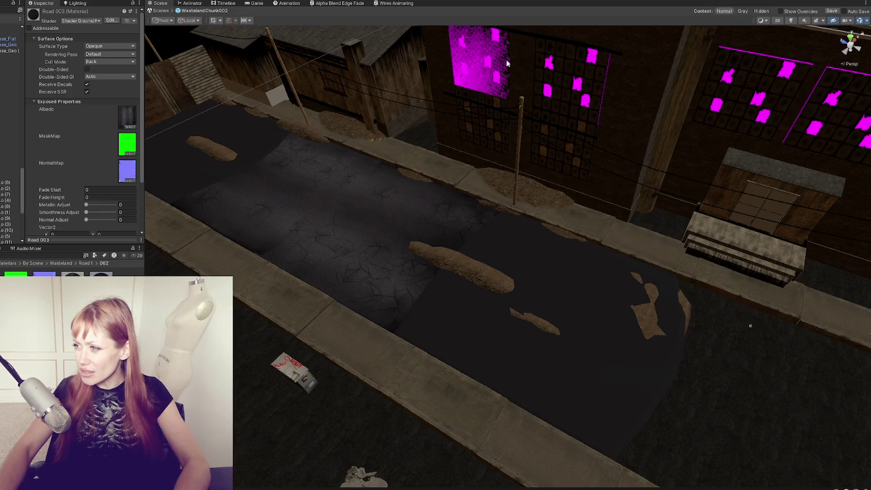
Show scene lighting and add a Point Light, undoing an accidental Spot Light
left_click(790, 21)
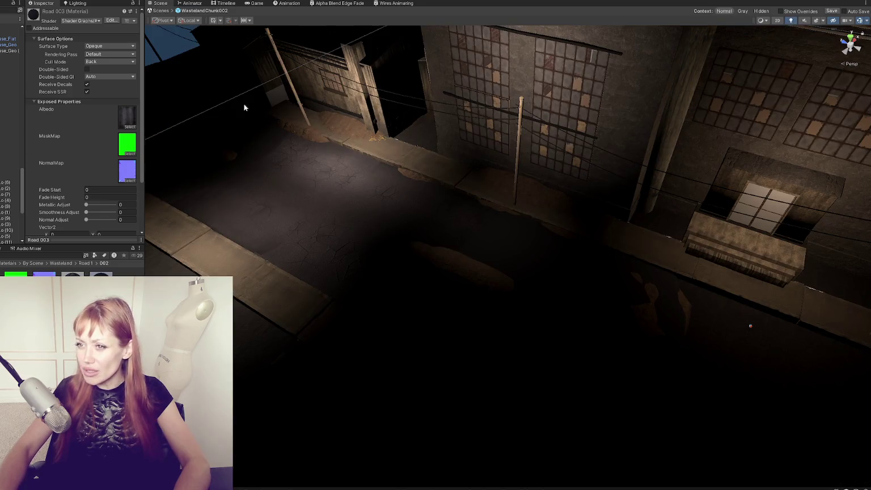
left_click(8, 2)
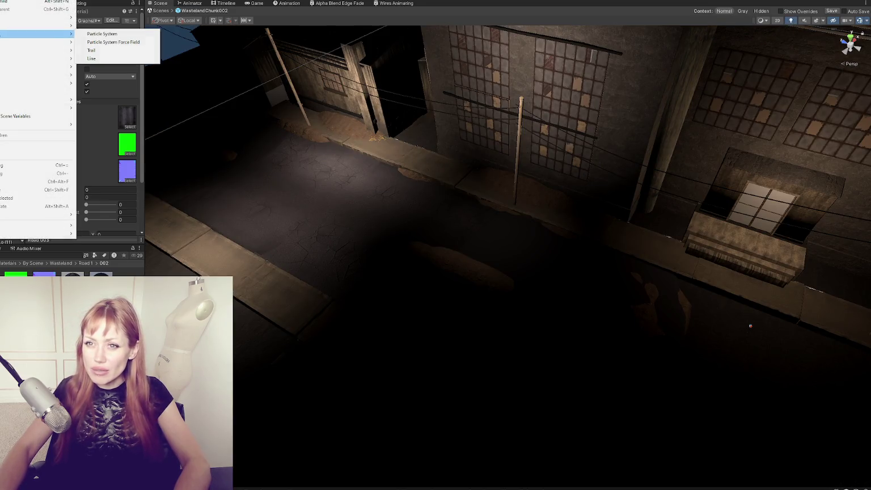
mouse_move(14, 42)
left_click(110, 59)
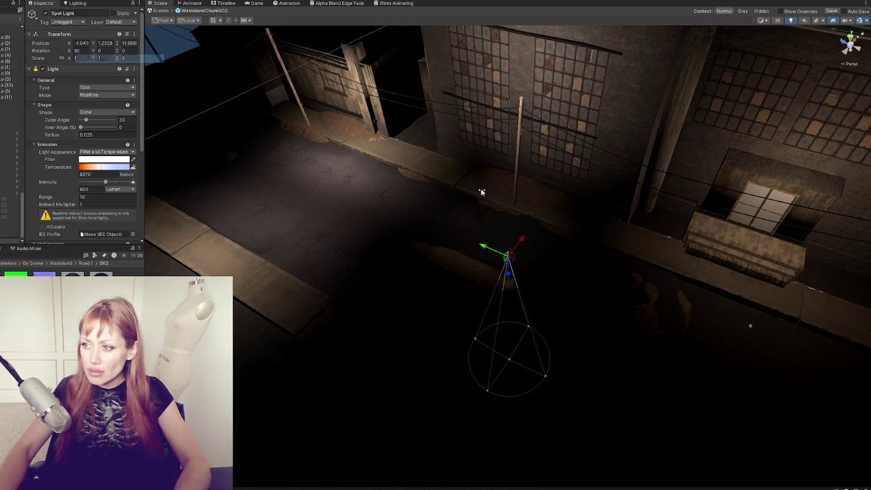
key("ctrl+z")
left_click(9, 1)
mouse_move(14, 43)
left_click(100, 50)
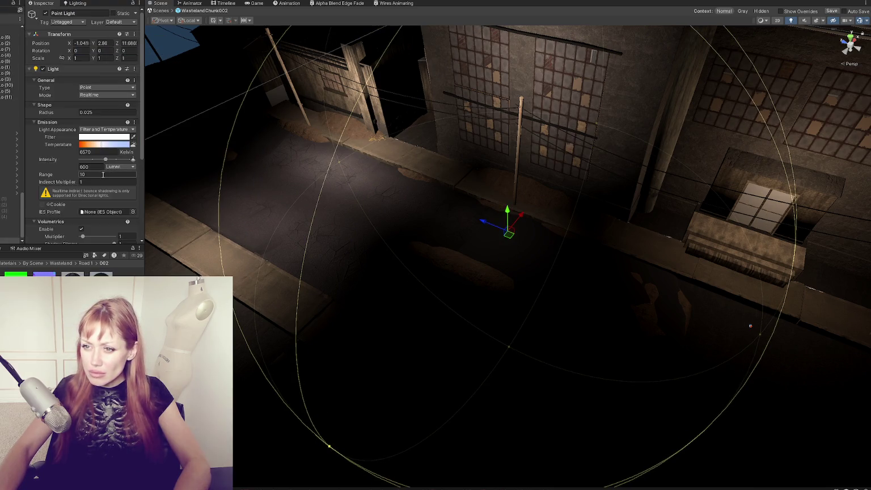
Set the point light's range to 100 and a very high Lux intensity, raised above the road
type("0")
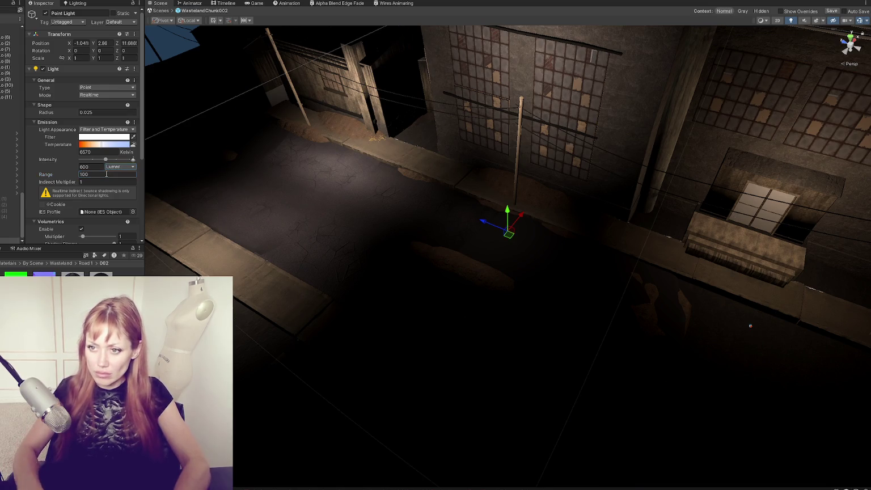
left_click(119, 166)
left_click(119, 189)
left_click(93, 166)
type("000000")
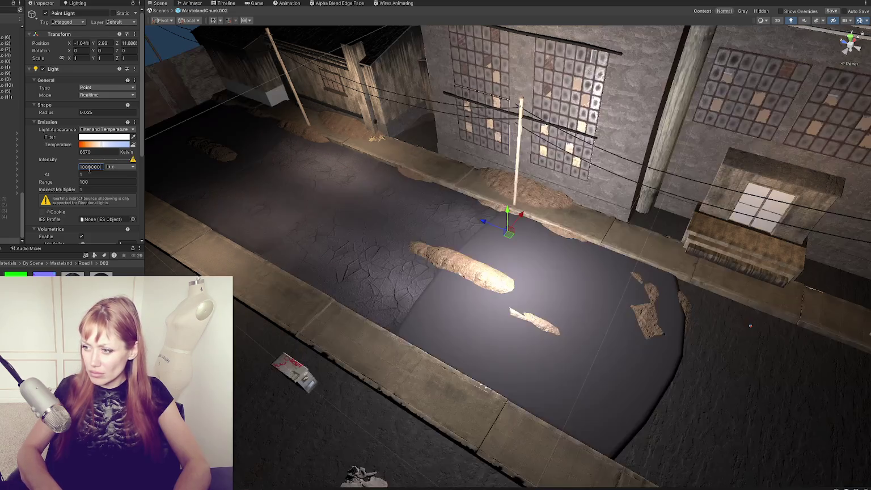
mouse_move(512, 219)
left_mouse_down()
mouse_move(526, 170)
mouse_move(528, 186)
left_mouse_up()
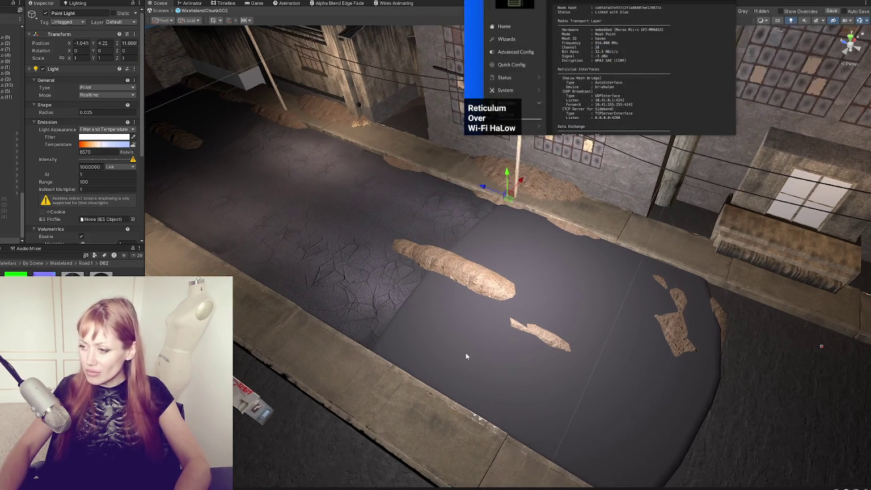
Set the road's Road 003 material Normal Adjust to 1 and Vector2 to X 1, Y 1
left_click(467, 355)
key("f")
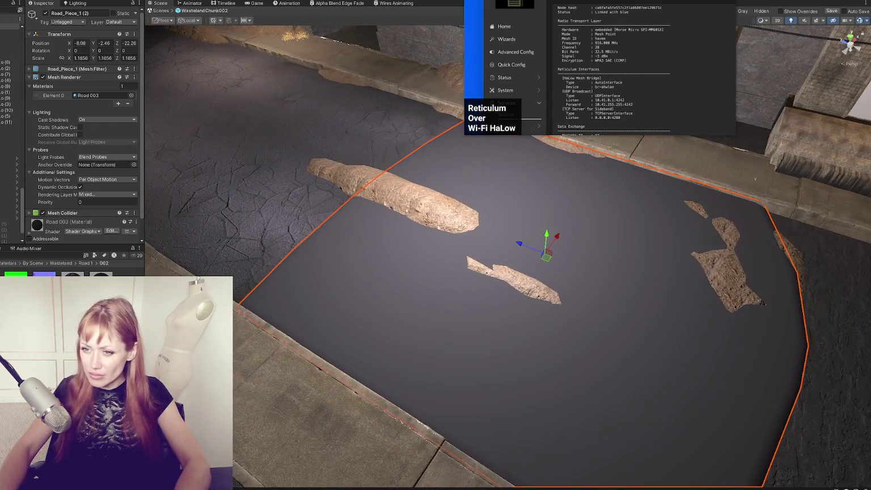
scroll(99, 162, "down", 5)
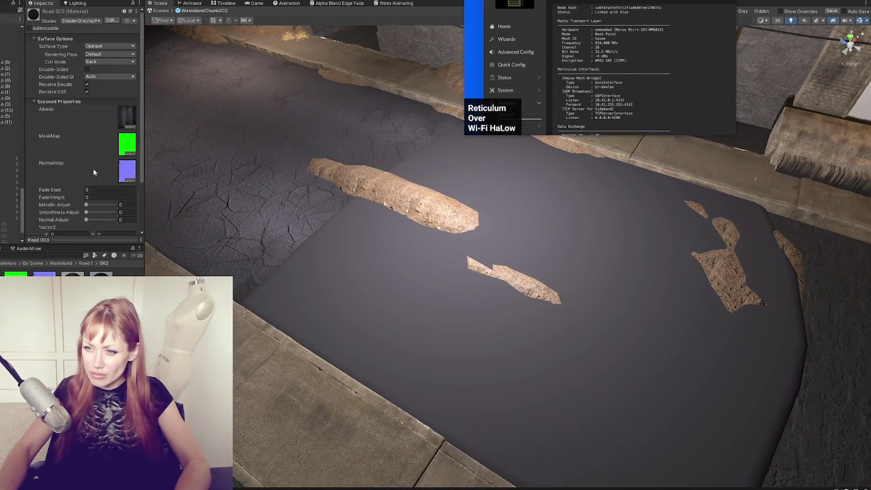
mouse_move(87, 219)
left_mouse_down()
mouse_move(106, 223)
mouse_move(91, 212)
mouse_move(100, 212)
mouse_move(62, 215)
mouse_move(99, 204)
mouse_move(78, 204)
left_mouse_up()
scroll(114, 138, "down", 3)
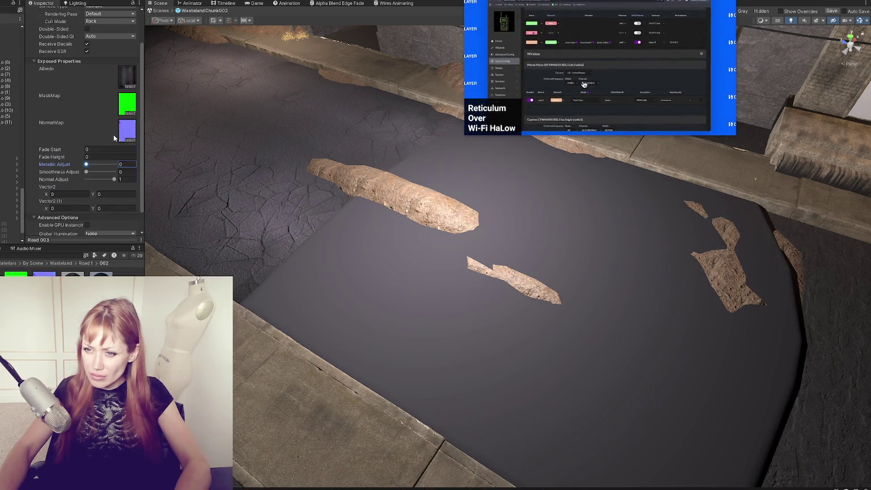
type("1")
key("Tab")
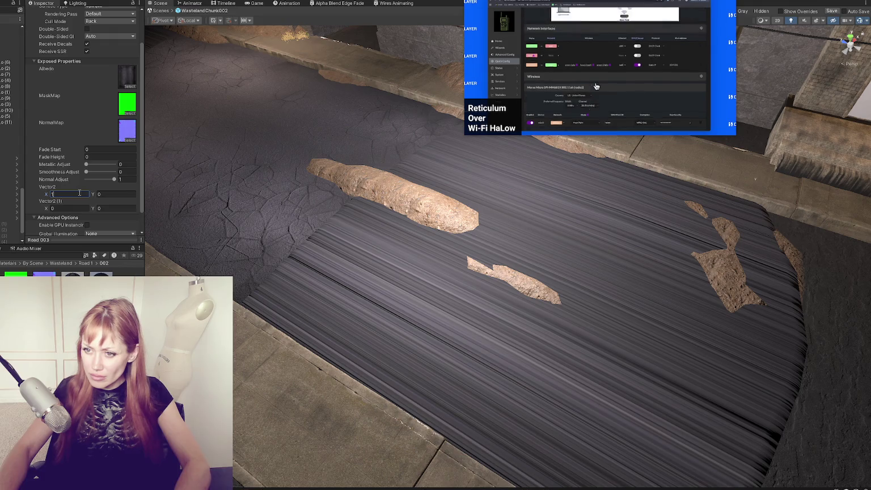
type("1")
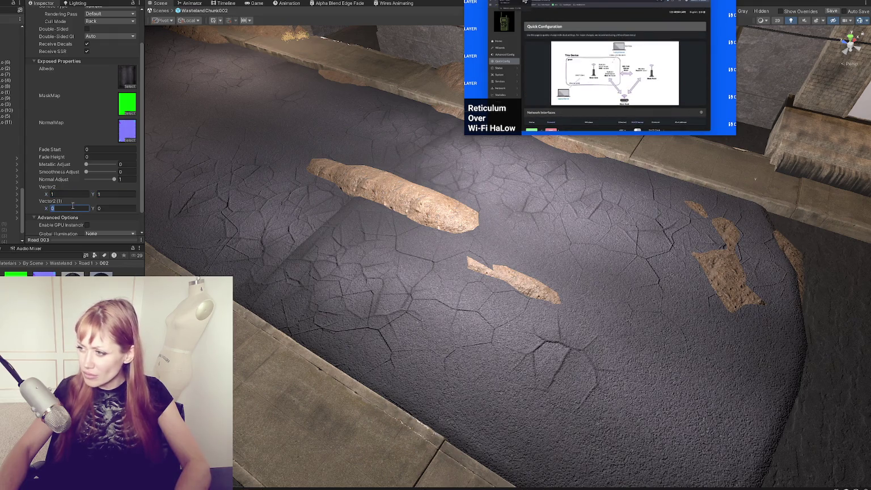
mouse_move(434, 281)
left_mouse_down()
mouse_move(201, 200)
mouse_move(462, 292)
left_mouse_up()
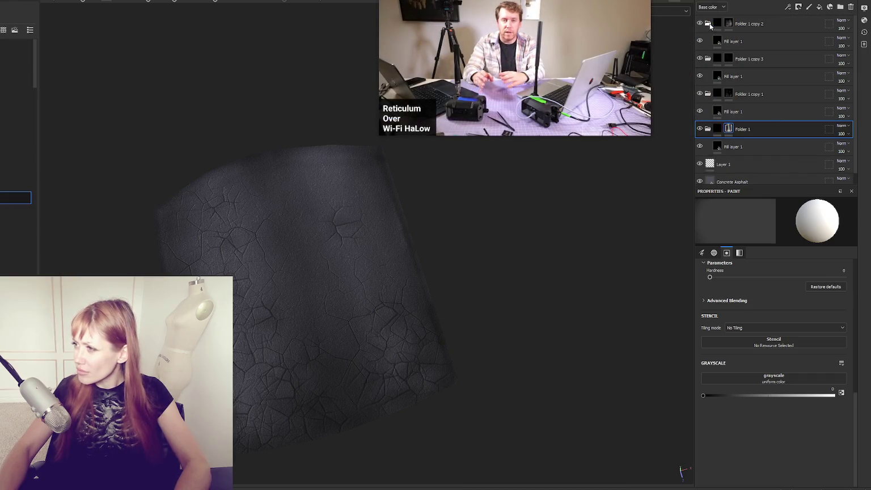
Move the fill layers into the crack folders above and compare their visibility
left_click_drag(712, 42, 711, 24)
left_click_drag(709, 56, 709, 41)
left_click_drag(710, 76, 710, 58)
mouse_move(363, 340)
left_mouse_down()
mouse_move(350, 312)
mouse_move(379, 166)
mouse_move(490, 142)
left_mouse_up()
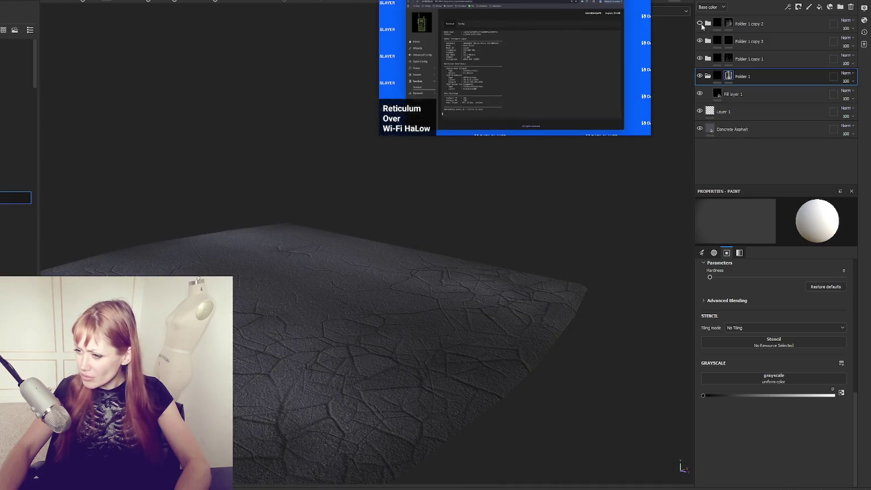
left_click(700, 24)
left_click(700, 41)
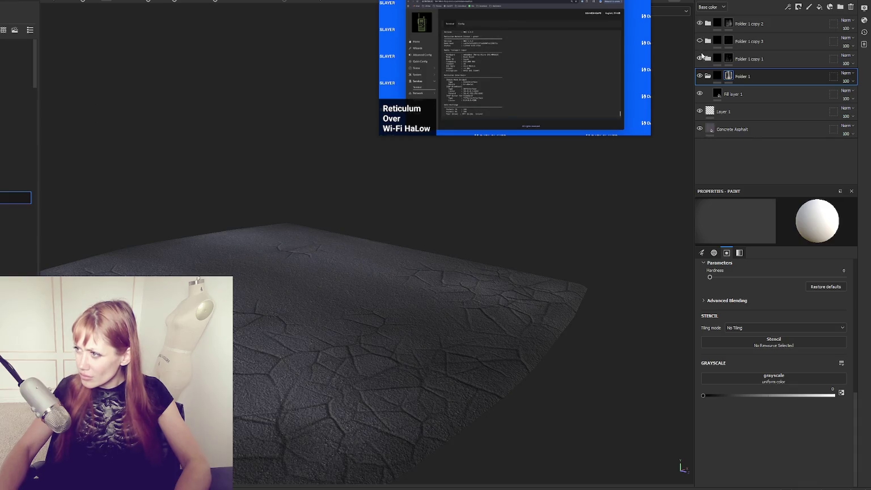
left_click(700, 58)
left_click(700, 58)
Lower the fill layer heights inside Folder 1 copy 1 and copy 3 to -0.5112
left_click(718, 57)
left_click(708, 58)
left_click(737, 76)
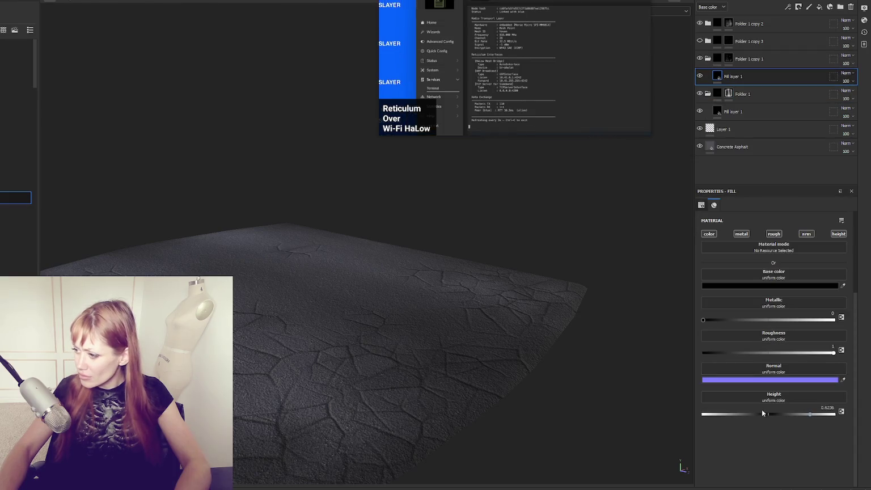
left_click(739, 414)
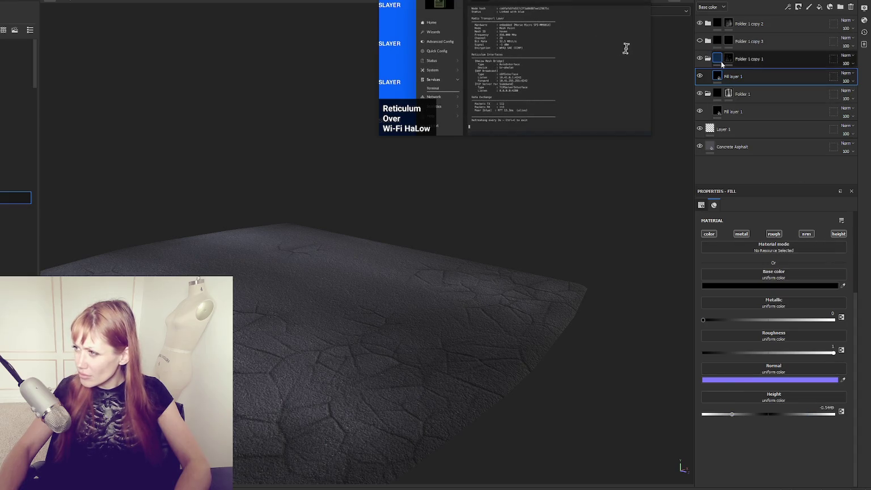
left_click(709, 41)
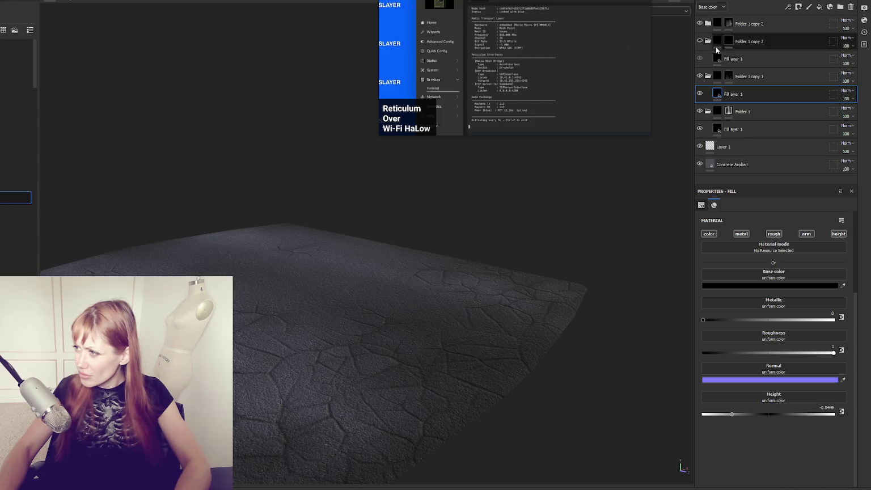
left_click(729, 57)
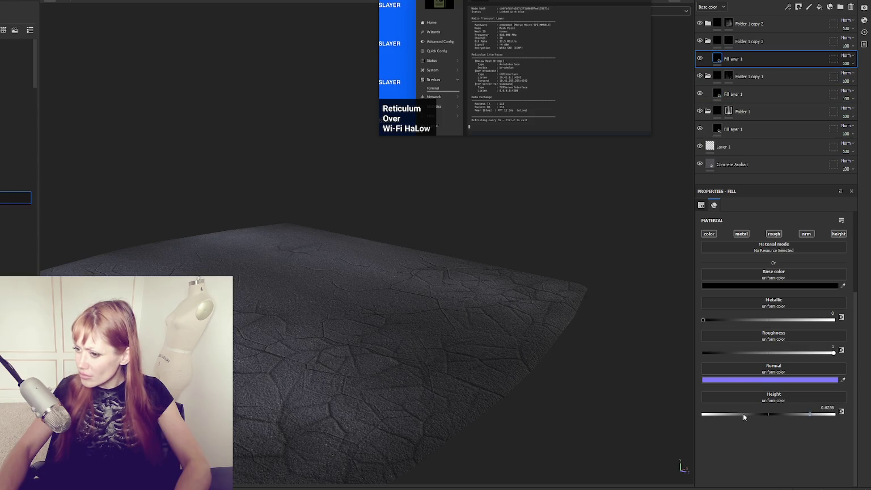
left_click_drag(743, 414, 734, 414)
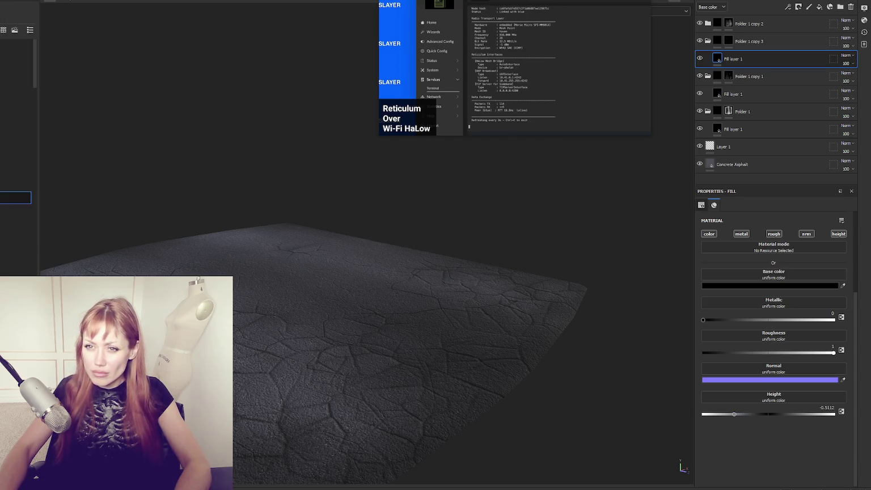
Export the textures with the Unity HD Render Pipeline template and close the export window
key("ctrl+shift+e")
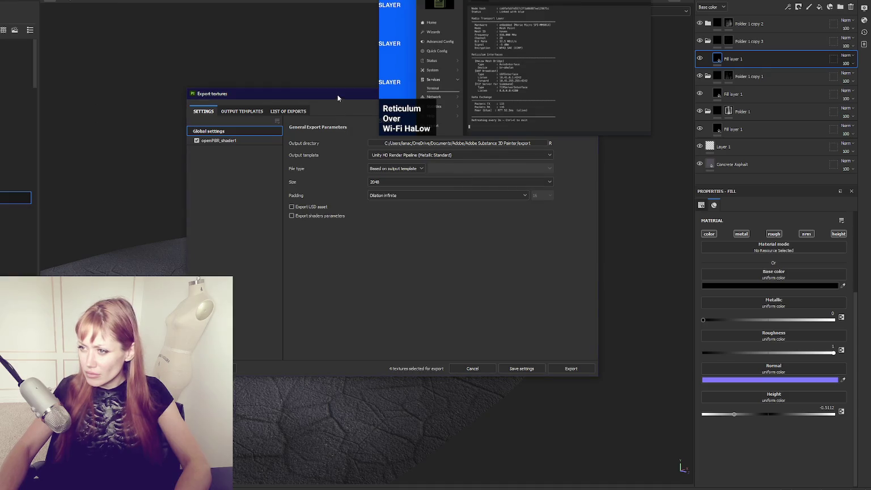
left_click(571, 369)
mouse_move(346, 94)
left_mouse_down()
mouse_move(343, 195)
mouse_move(326, 228)
left_mouse_up()
left_click(569, 228)
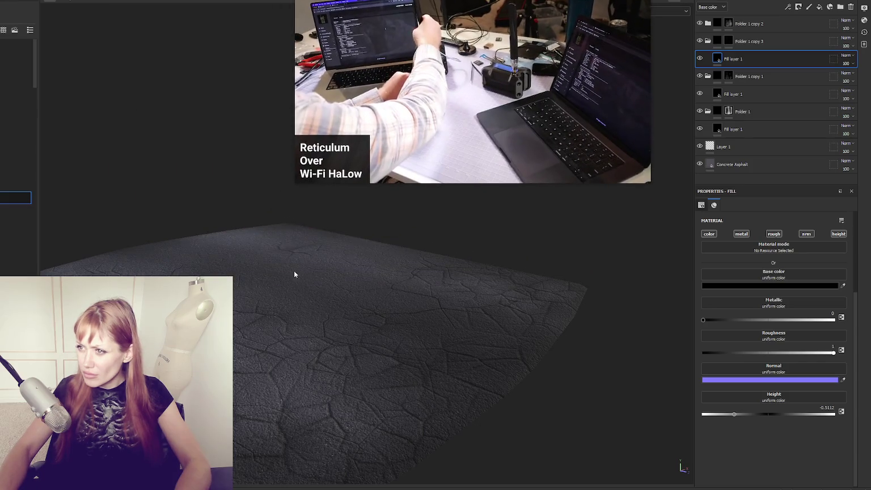
mouse_move(444, 312)
left_mouse_down()
mouse_move(414, 307)
mouse_move(449, 305)
mouse_move(453, 326)
mouse_move(427, 338)
left_mouse_up()
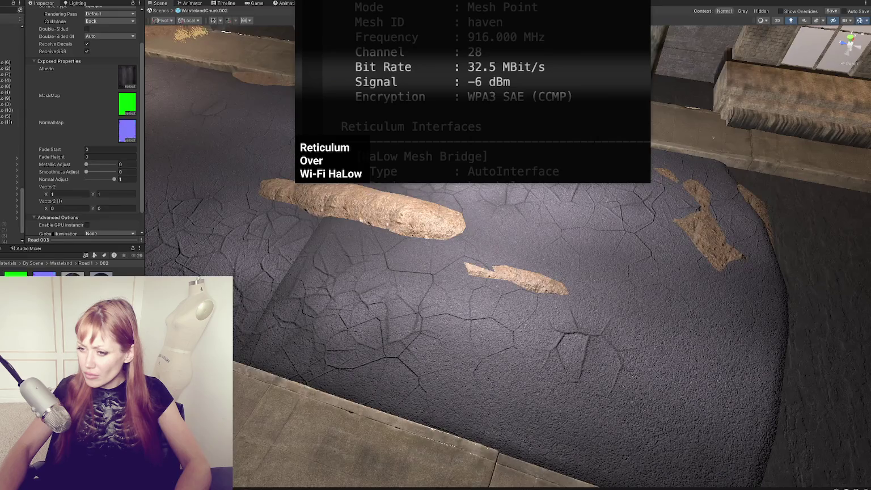
Delete the three dirt-patch textures from the Project window
double_click(127, 77)
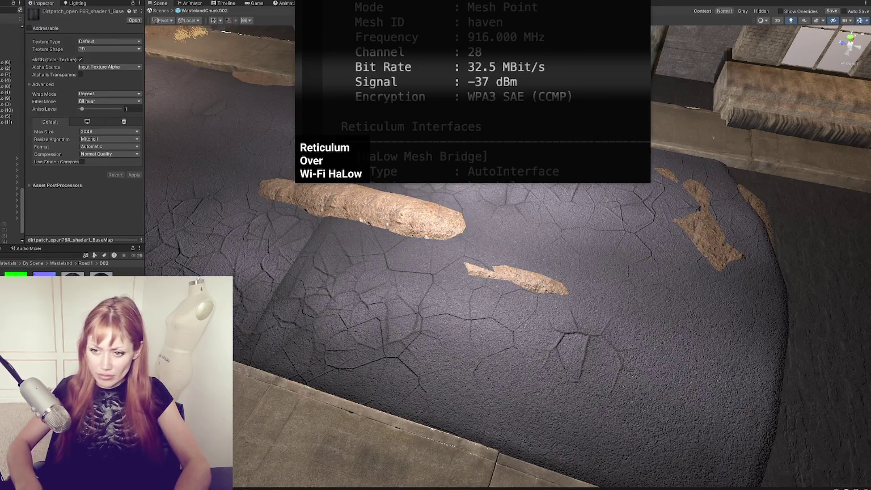
left_click(15, 275, "shift")
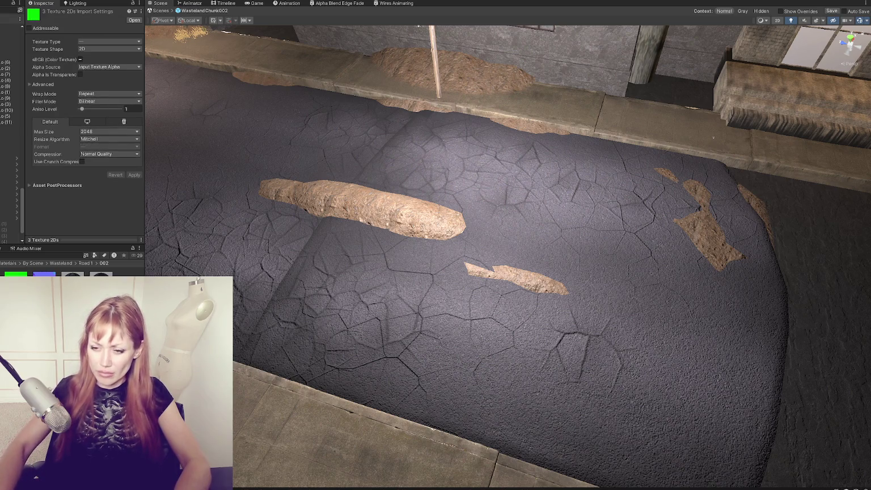
key("Delete")
key("Return")
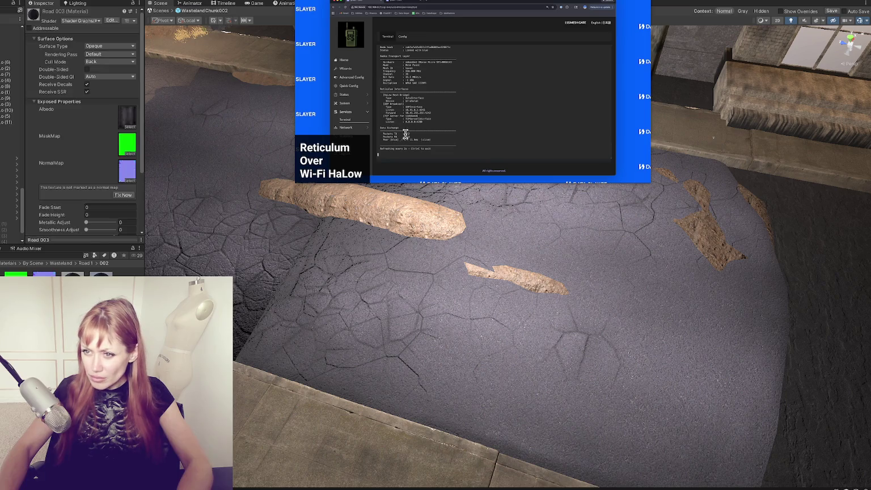
Mark the road's normal map texture as a normal map with Fix Now
left_click(117, 195)
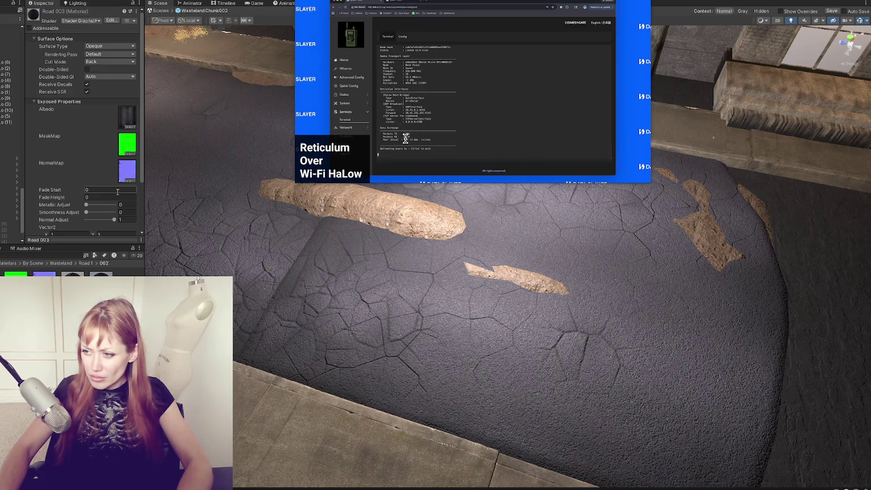
scroll(96, 196, "down", 3)
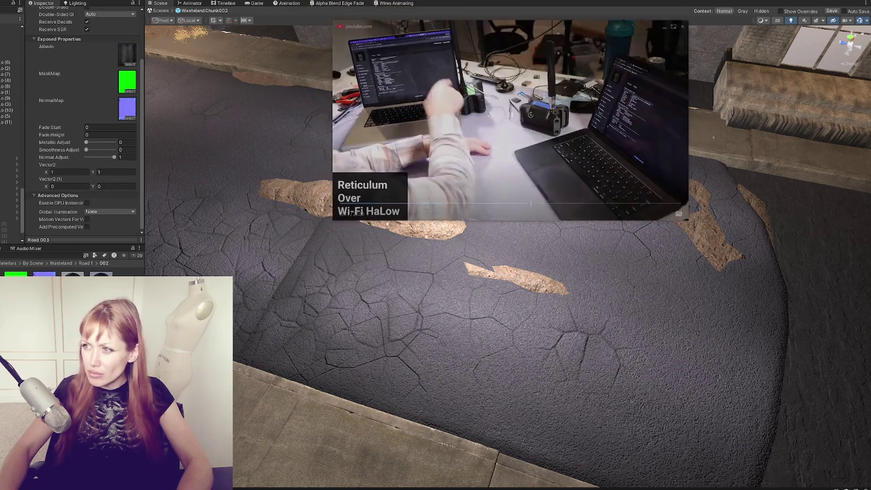
left_click(351, 4)
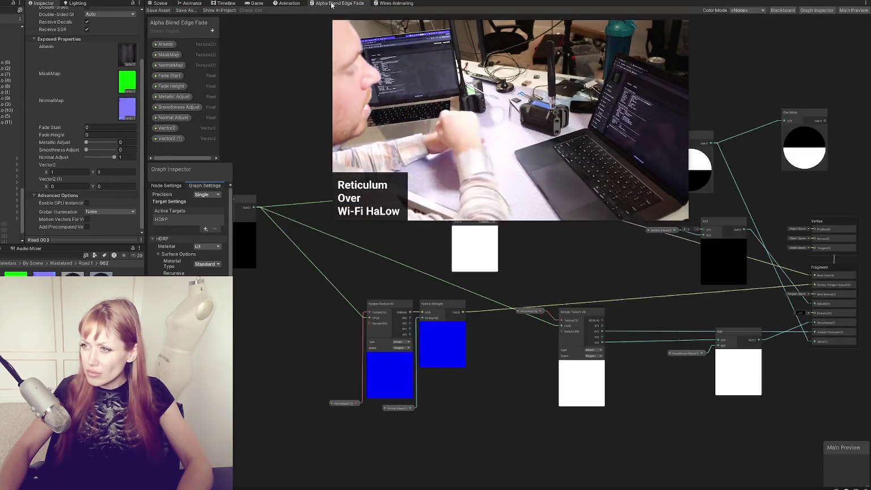
Add an Abedo Adjust colour property, give Scale a default of 1,1, and save the graph
mouse_move(560, 237)
left_mouse_down()
mouse_move(628, 348)
mouse_move(676, 365)
left_mouse_up()
key("space")
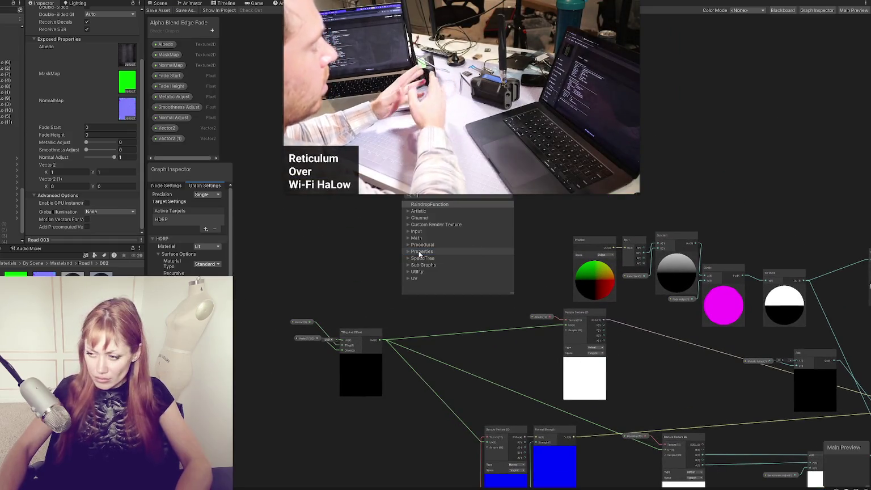
left_click(212, 31)
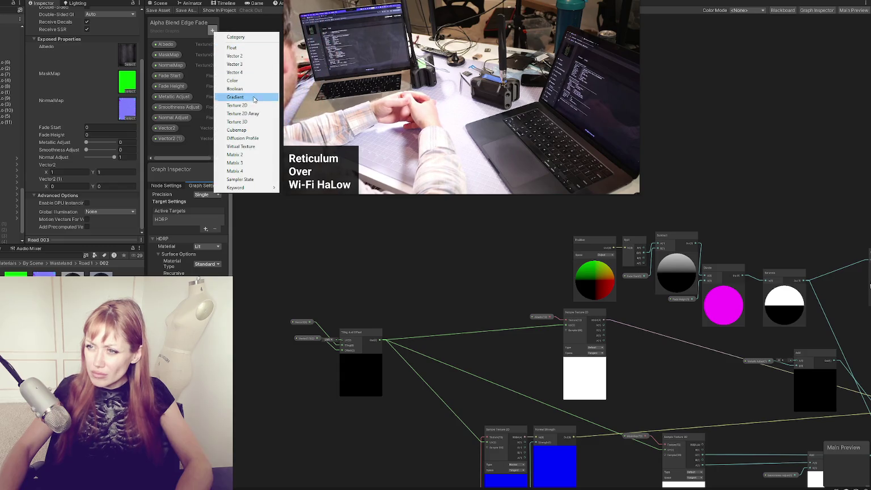
left_click(254, 85)
type("Abedo Adjust")
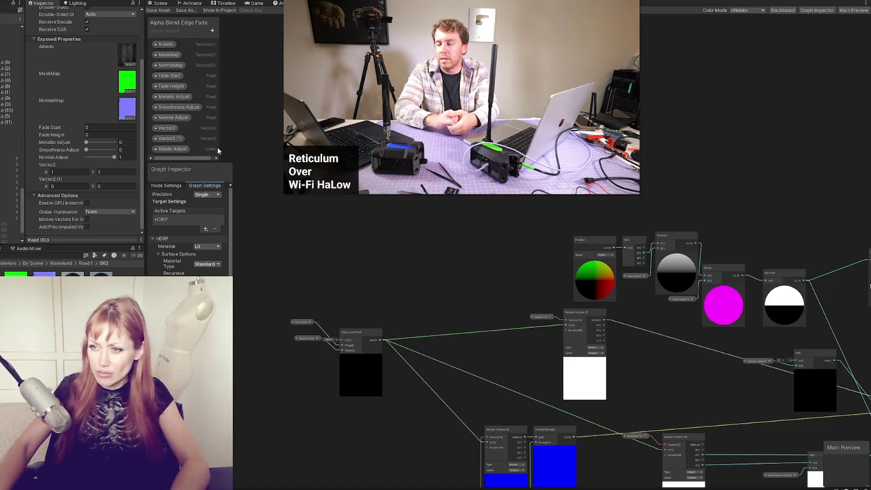
left_click(164, 138)
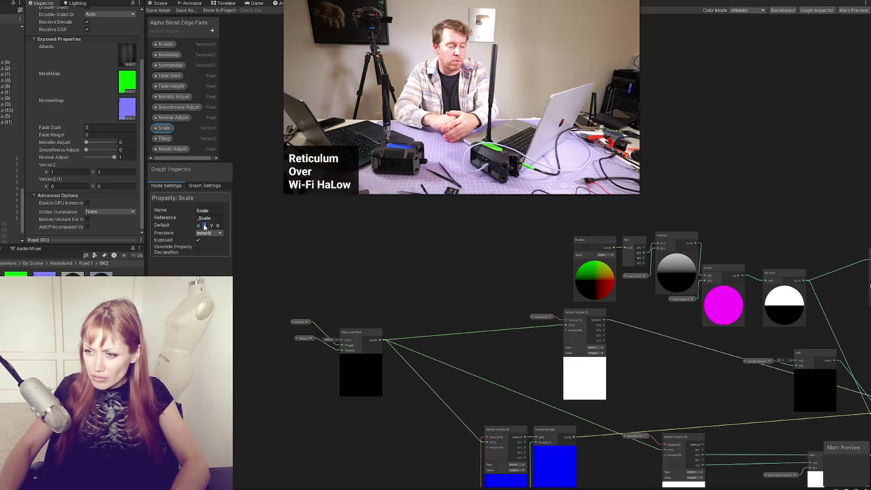
type("1")
key("Tab")
type("1")
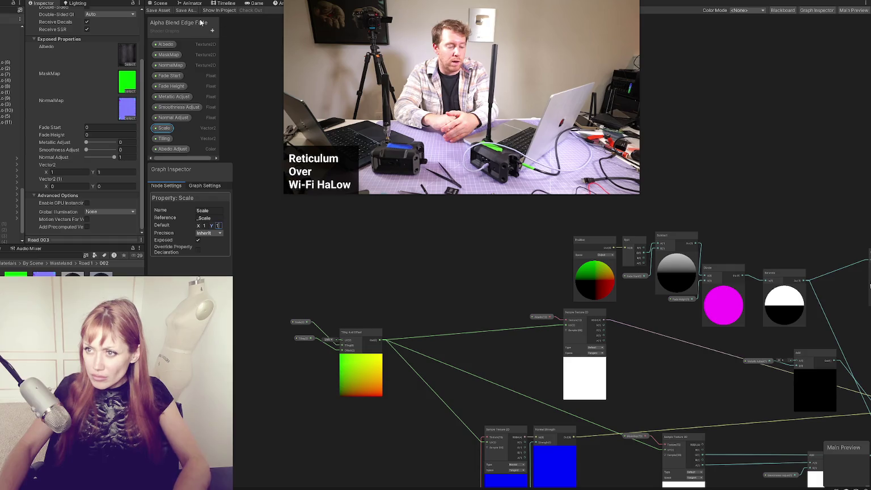
left_click(152, 10)
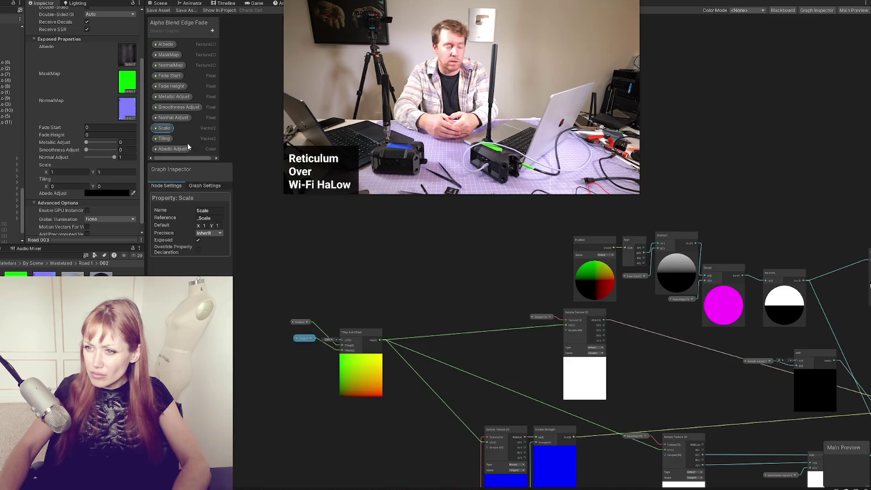
Reorder the Blackboard so each texture is followed by its Abedo, Normal, Metallic or Smoothness adjust property
left_click_drag(185, 150, 184, 122)
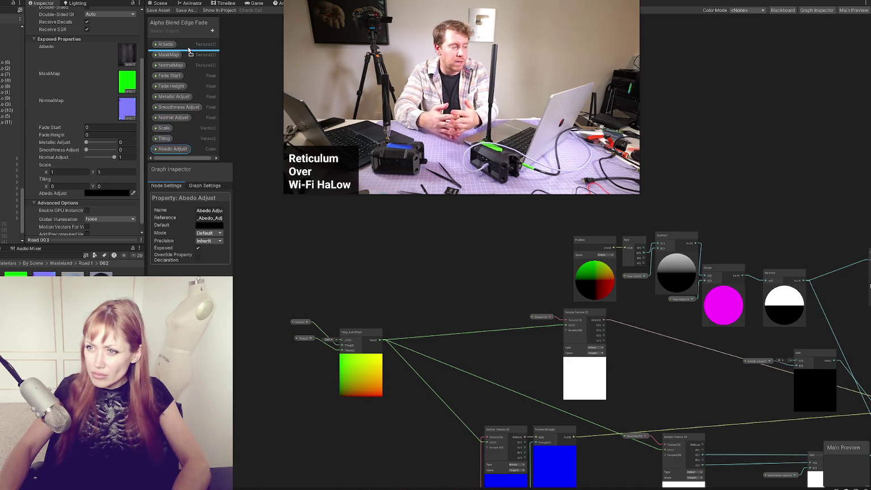
left_click_drag(189, 51, 189, 52)
left_click_drag(178, 119, 186, 73)
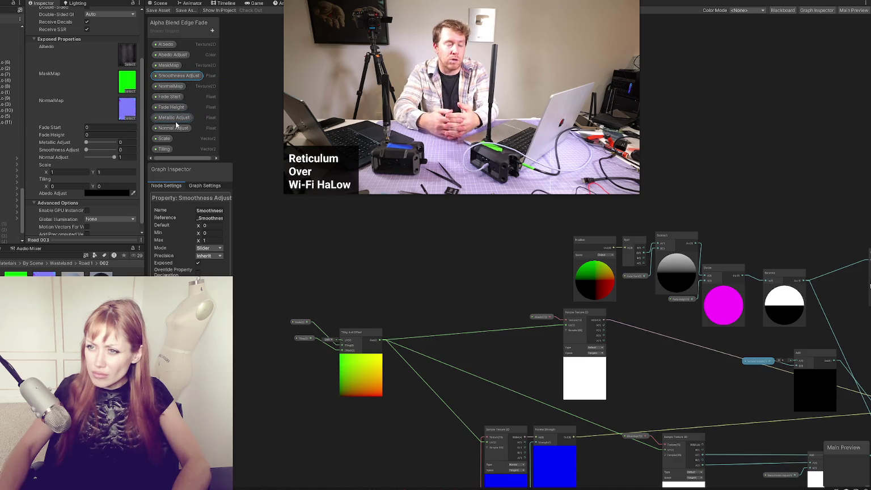
left_click_drag(179, 131, 180, 94)
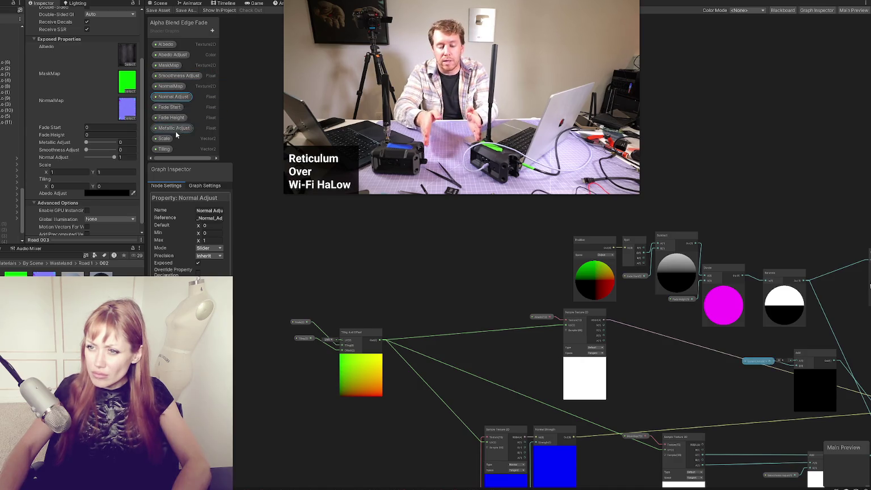
left_click_drag(173, 128, 185, 74)
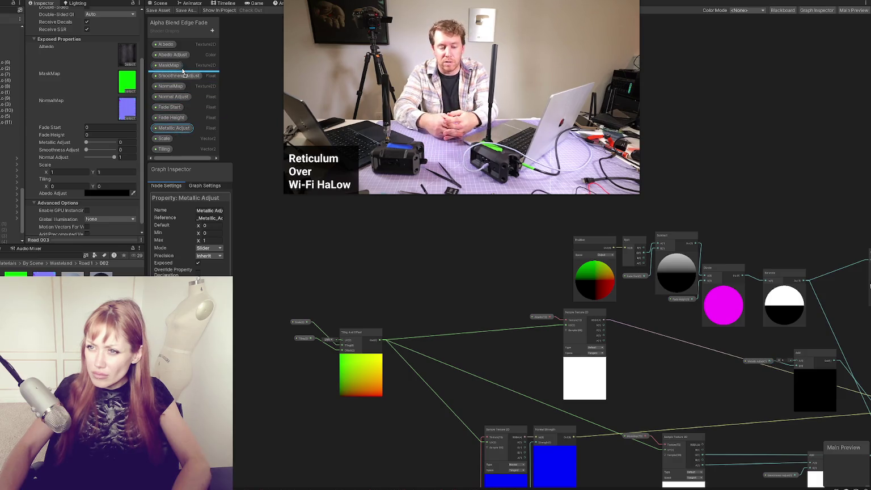
left_click(185, 86)
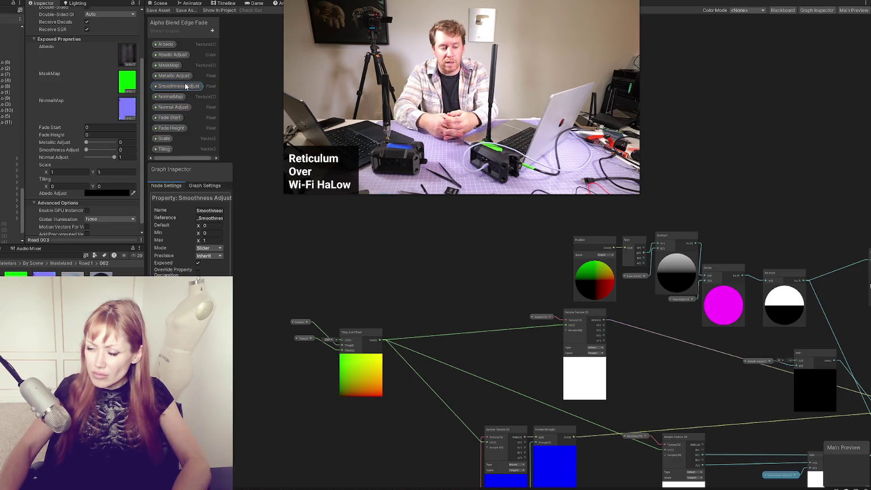
left_click(287, 227)
Add an Add node to the shader graph
key("a")
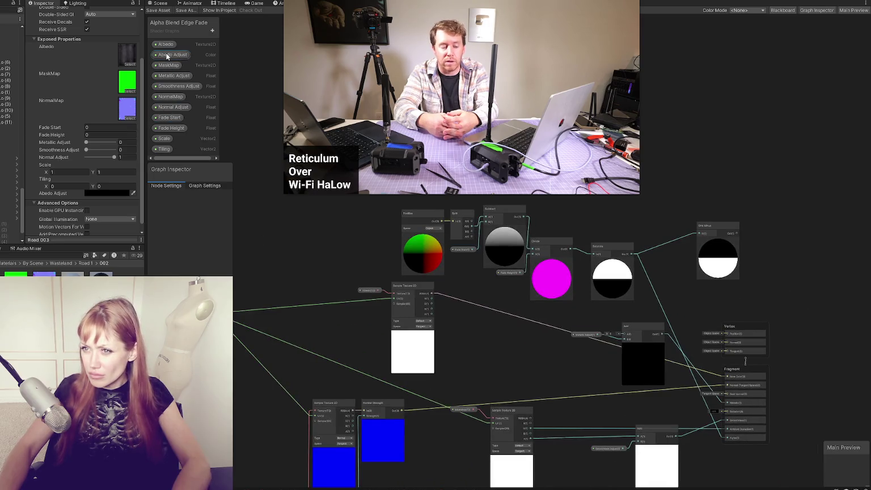
left_click(167, 55)
scroll(348, 283, "up", 3)
right_click(531, 314)
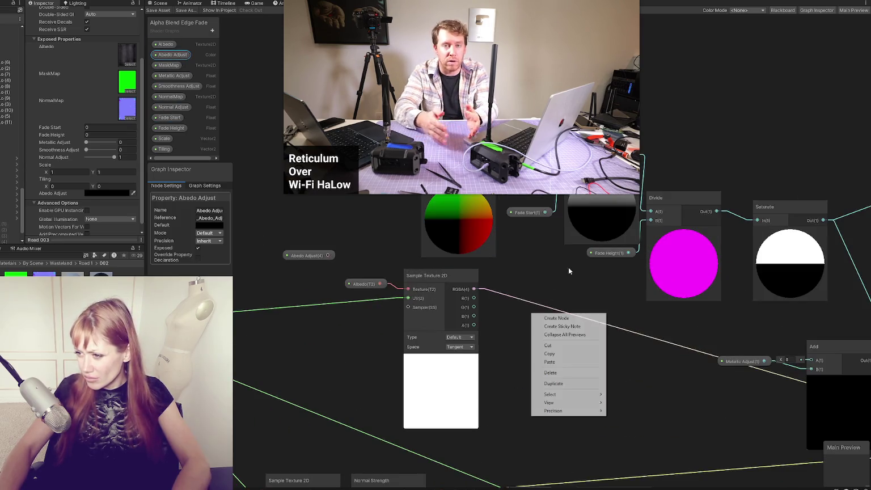
left_click(562, 318)
type("add")
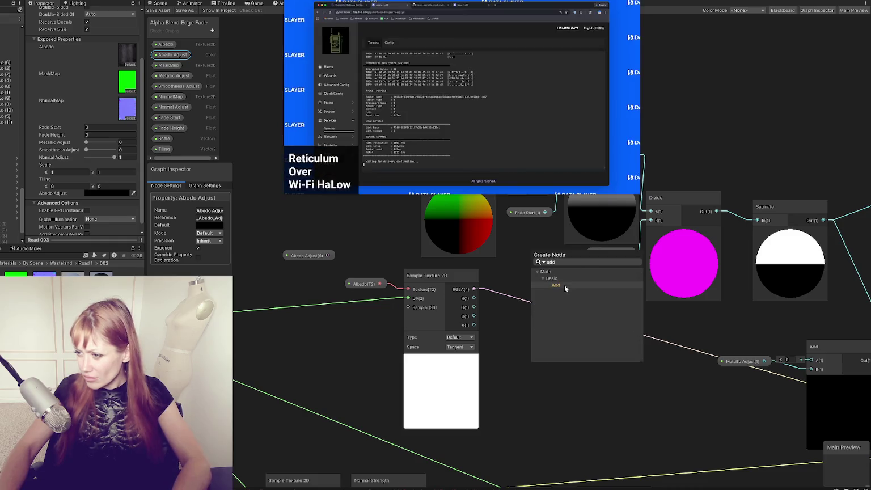
left_click(565, 285)
Wire Abedo Adjust and the albedo texture RGBA into Add, feed Out to Base Color, and save
left_click_drag(353, 274, 541, 346)
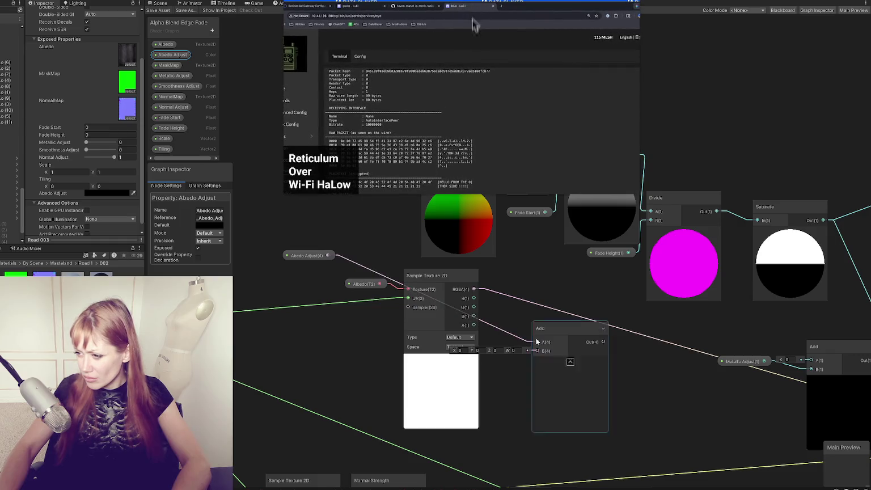
left_click_drag(474, 289, 537, 350)
left_click_drag(665, 354, 521, 314)
mouse_move(453, 294)
left_mouse_down()
mouse_move(404, 280)
mouse_move(794, 380)
left_mouse_up()
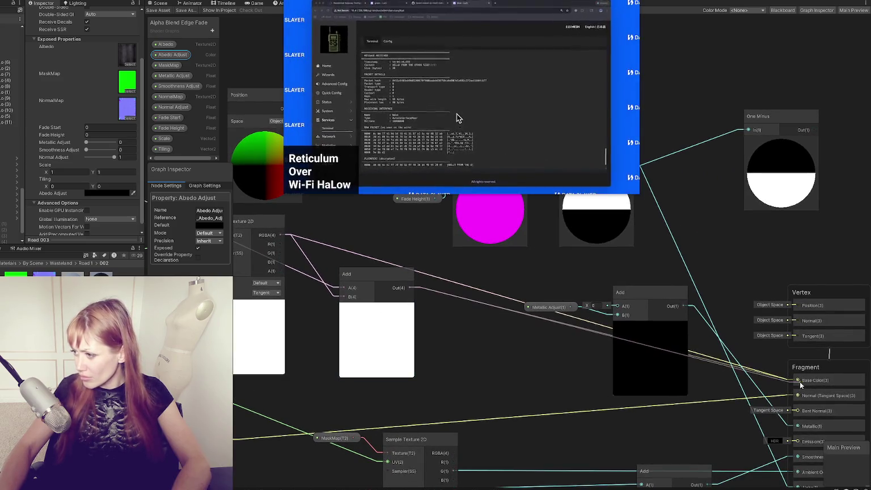
left_click_drag(318, 96, 584, 195)
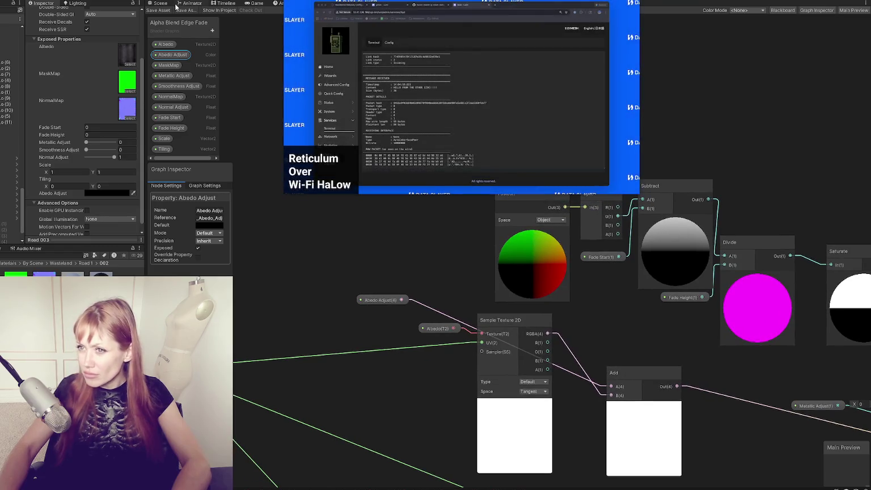
left_click(162, 8)
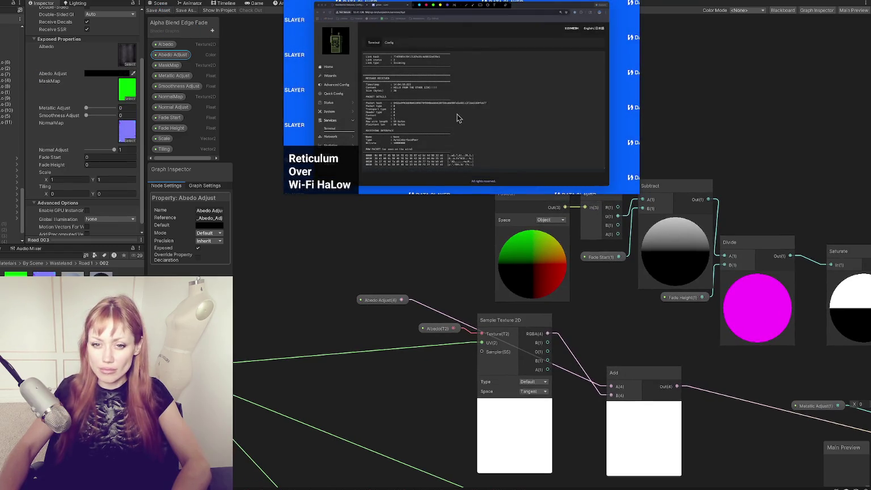
left_click(156, 4)
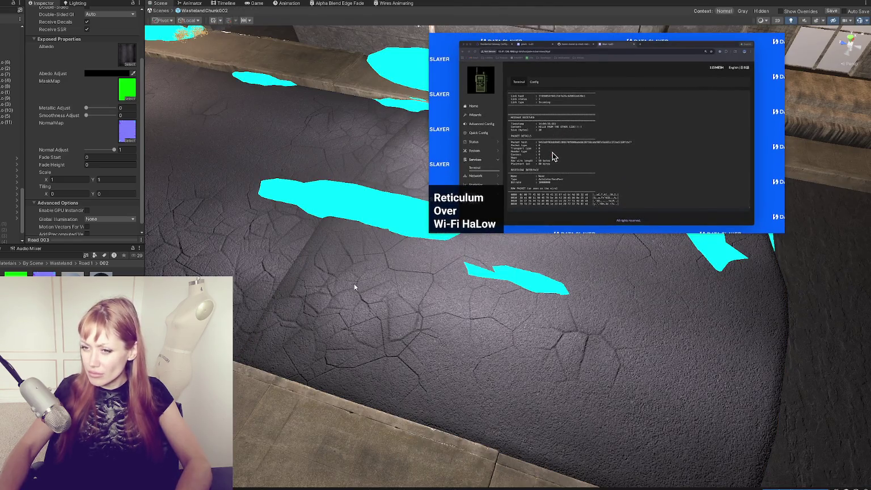
Set the material's Abedo Adjust tint colour to white
left_click(111, 72)
left_click_drag(160, 126, 145, 115)
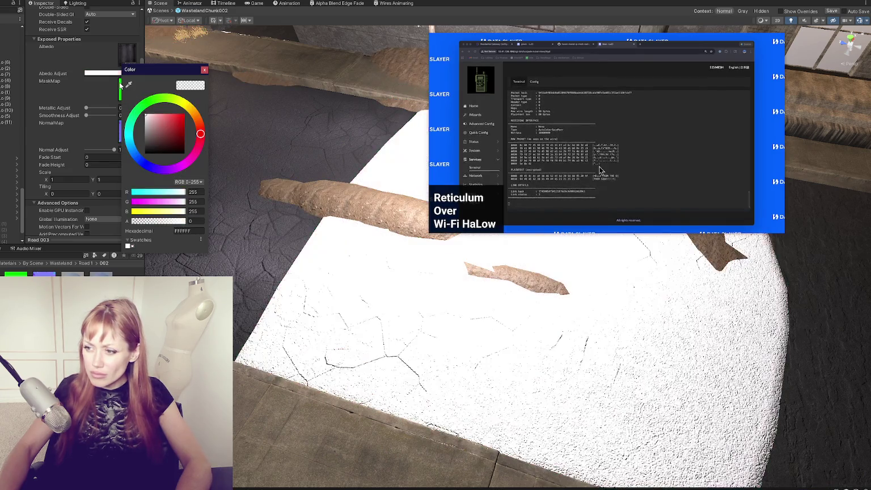
left_click(312, 5)
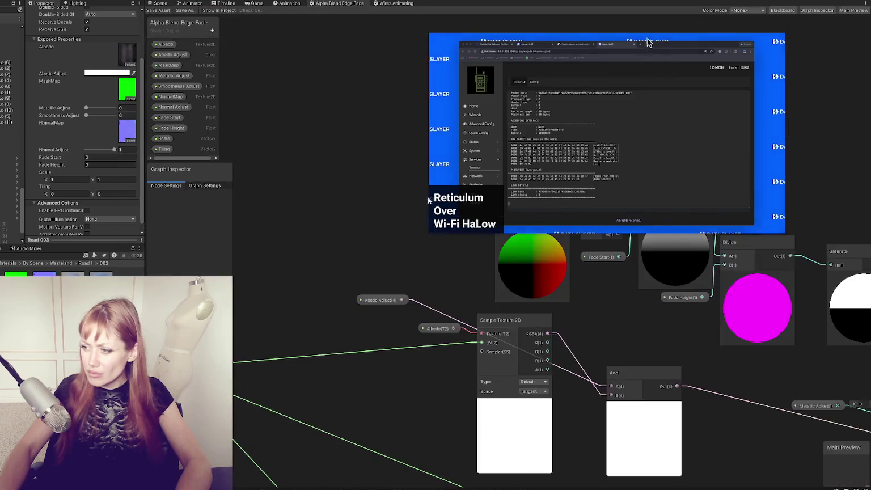
Add a Multiply node beside the albedo texture sampling nodes
mouse_move(253, 224)
left_mouse_down()
mouse_move(249, 108)
mouse_move(341, 238)
mouse_move(503, 348)
mouse_move(404, 276)
mouse_move(418, 302)
left_mouse_up()
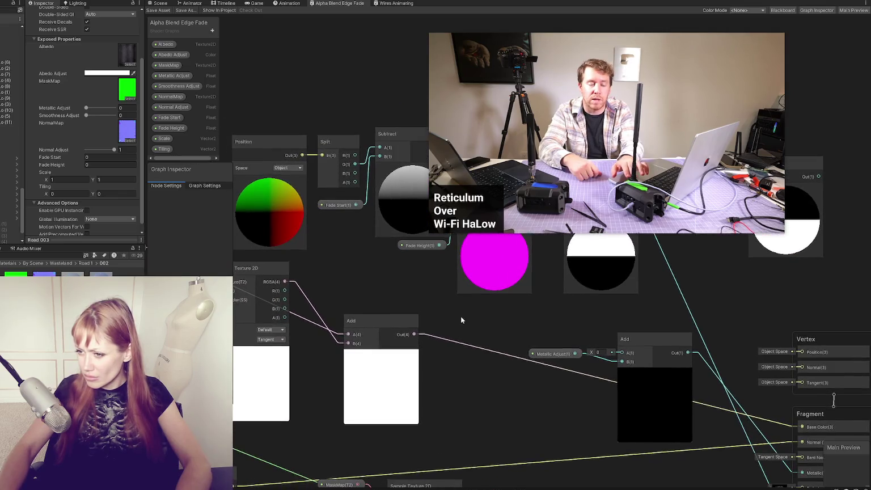
left_click_drag(463, 317, 550, 276)
right_click(550, 277)
left_click(557, 286)
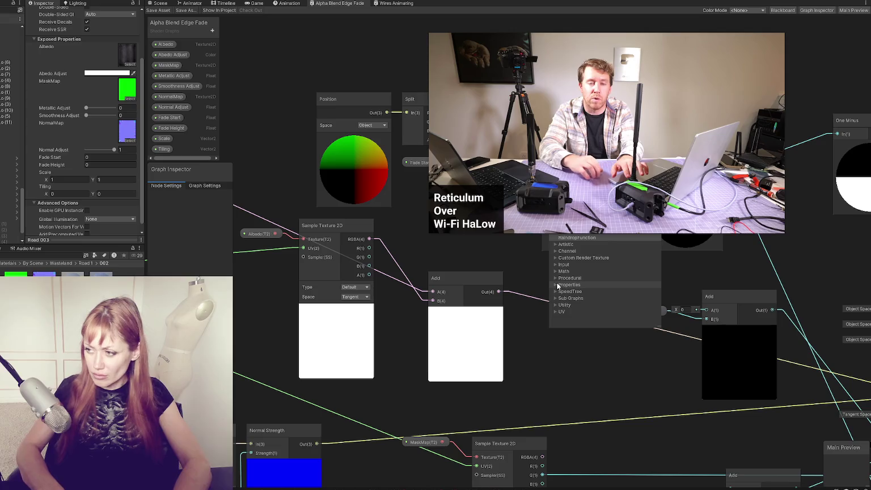
type("multiply")
left_click(558, 286)
left_click_drag(558, 294, 534, 297)
Feed the albedo texture RGBA and Abedo Adjust into Multiply and save the graph
mouse_move(371, 240)
left_mouse_down()
mouse_move(514, 313)
mouse_move(412, 283)
left_mouse_up()
mouse_move(172, 55)
left_mouse_down()
mouse_move(350, 253)
mouse_move(511, 282)
left_mouse_up()
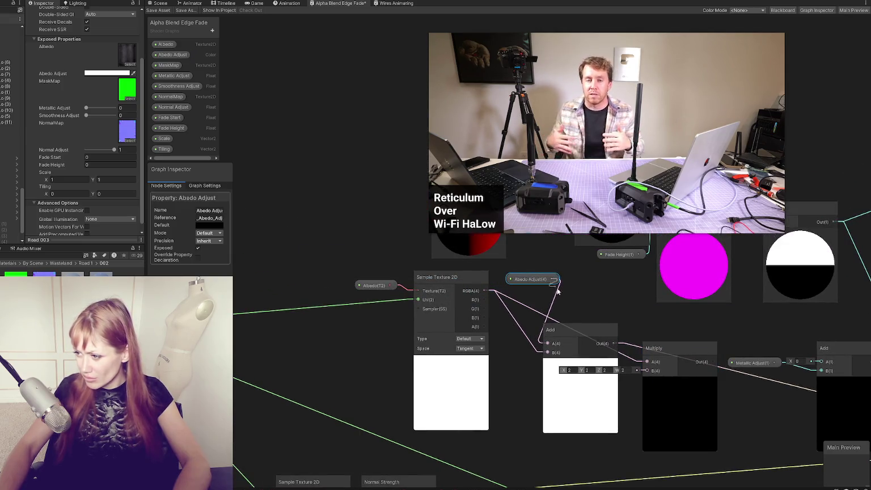
left_click_drag(651, 373, 653, 373)
mouse_move(652, 372)
left_mouse_down()
mouse_move(376, 320)
mouse_move(305, 318)
left_mouse_up()
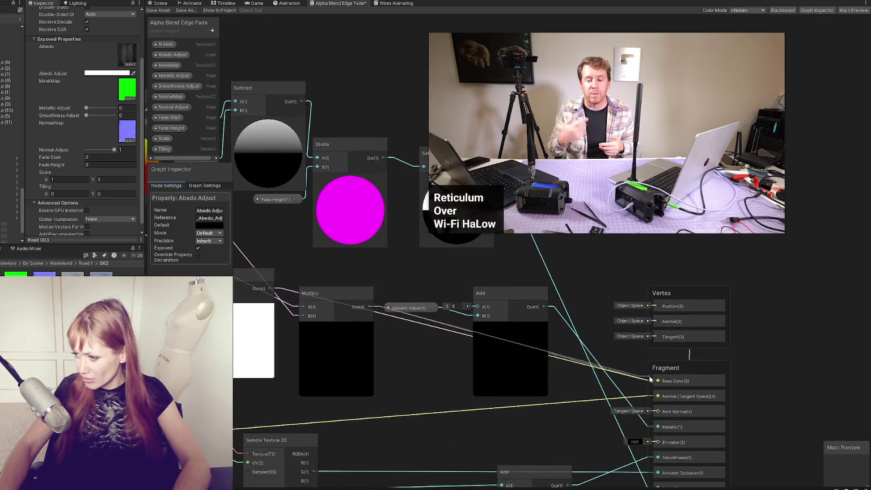
left_click(169, 12)
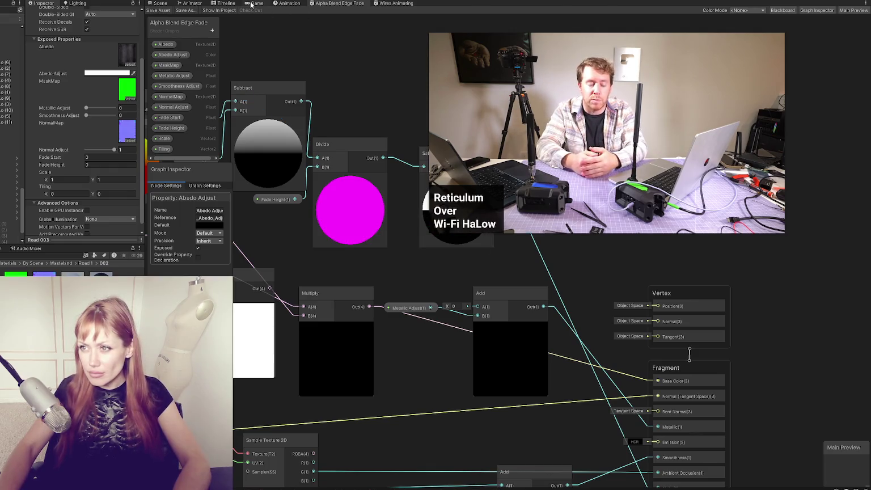
left_click(252, 4)
left_click(150, 3)
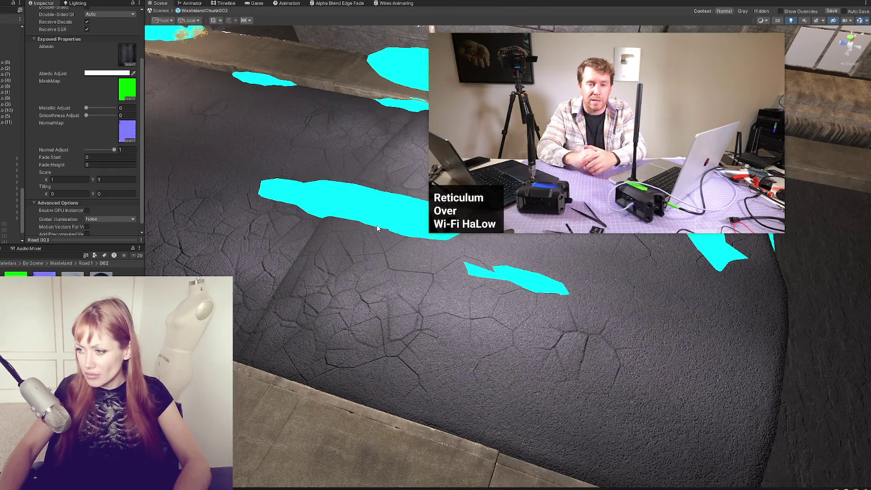
Compare the Abedo Adjust and Road 002 base colours, then shift Road_Piece_1 along Y
mouse_move(377, 224)
left_mouse_down()
mouse_move(325, 249)
mouse_move(325, 284)
left_mouse_up()
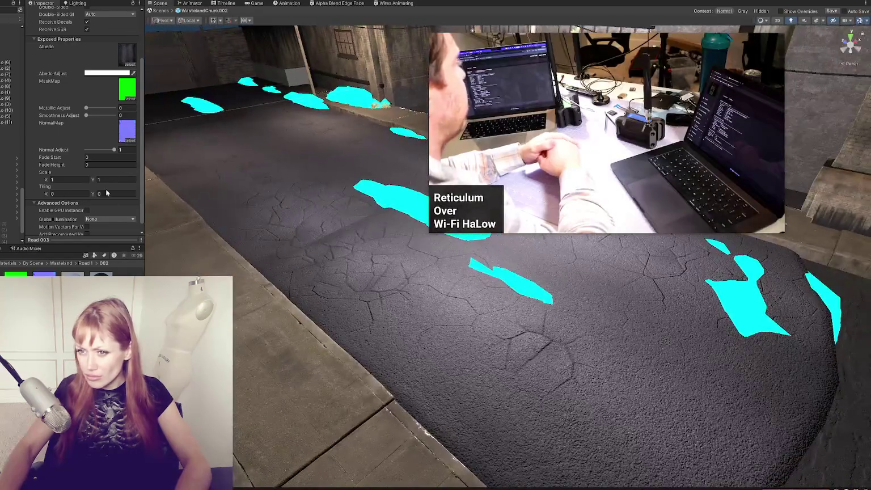
left_click(108, 73)
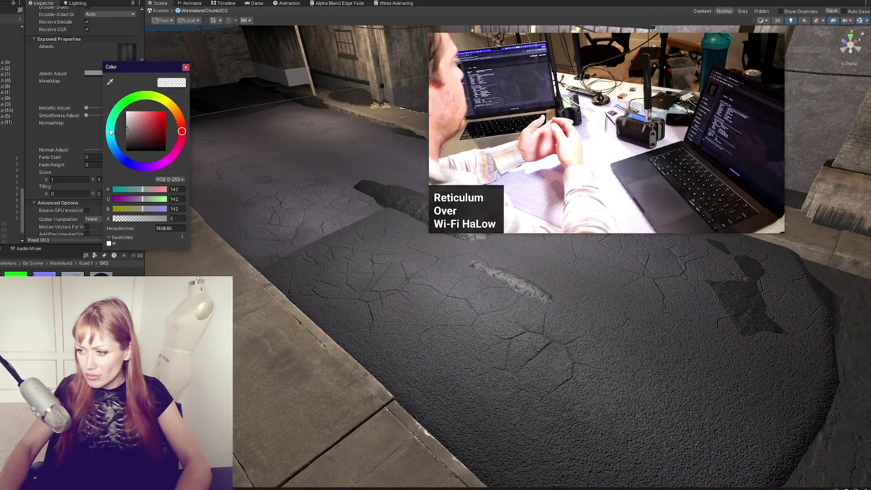
scroll(96, 201, "down", 5)
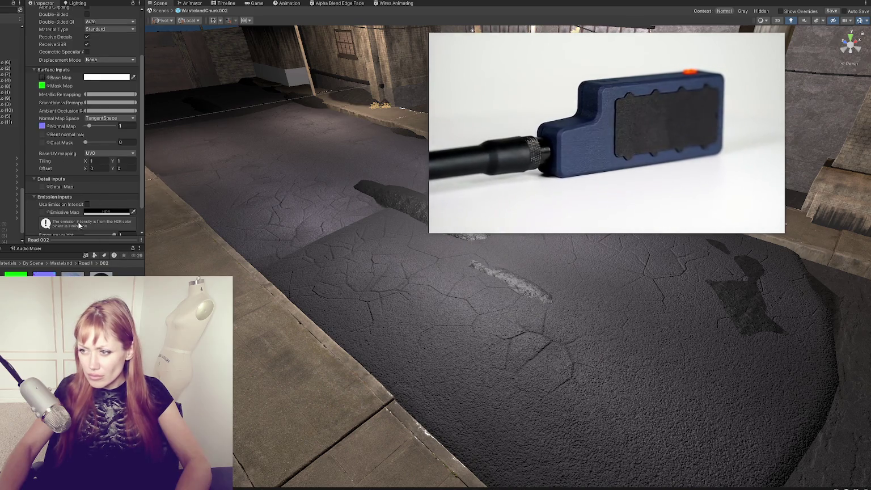
left_click(108, 77)
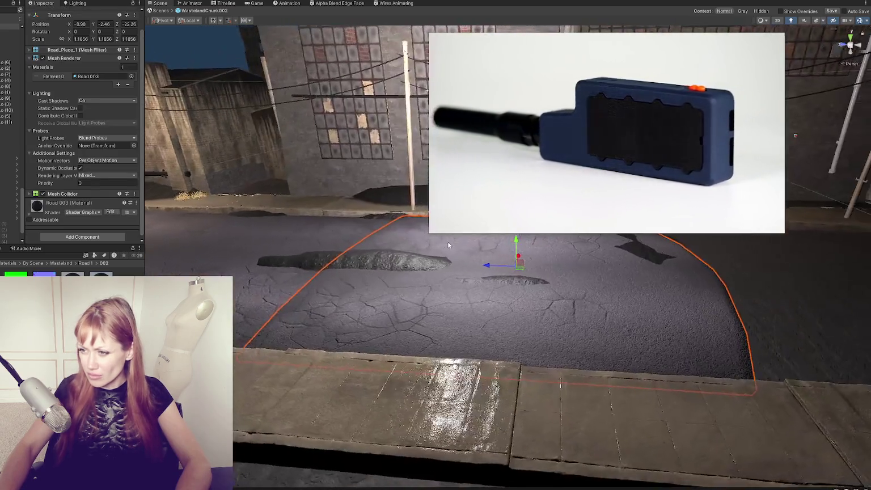
mouse_move(448, 245)
left_mouse_down()
mouse_move(412, 305)
mouse_move(521, 317)
mouse_move(474, 308)
left_mouse_up()
left_click_drag(471, 257, 476, 250)
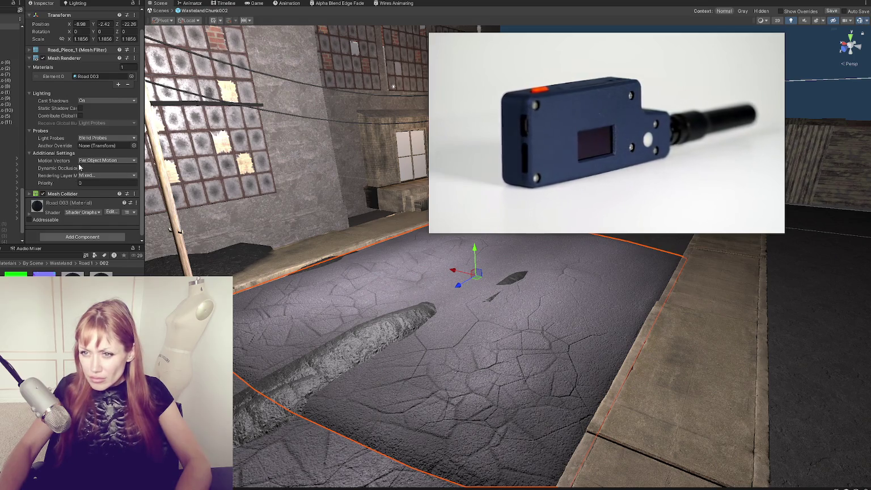
Undo to restore the road piece selection and expand the Road 003 material properties
scroll(76, 187, "down", 10)
scroll(82, 137, "down", 2)
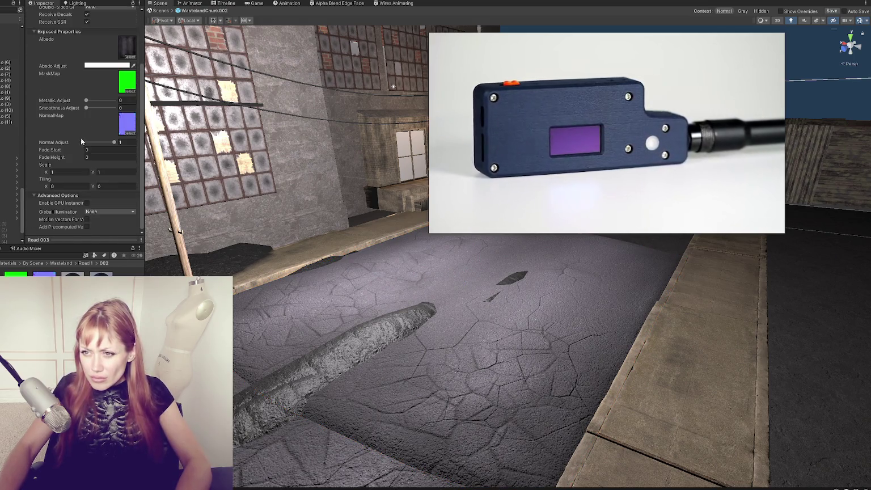
key("ctrl+z")
scroll(99, 189, "down", 1)
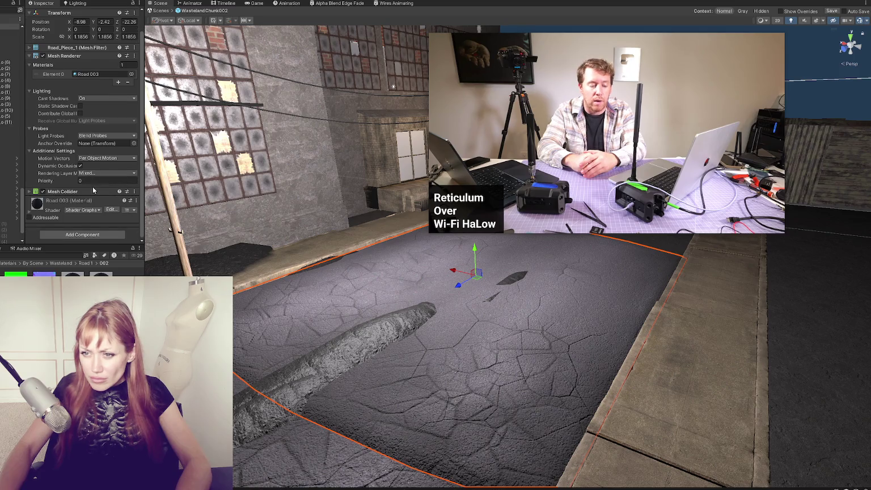
left_click(56, 204)
scroll(73, 159, "down", 5)
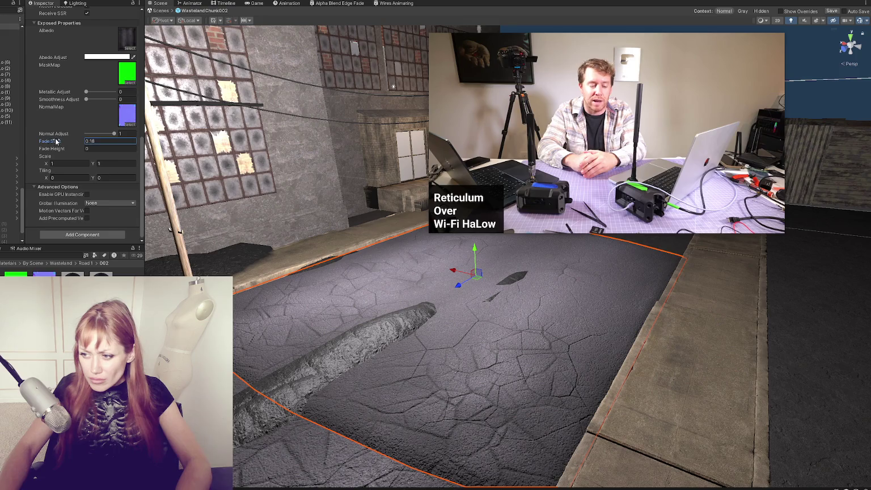
Set Fade Start to 0 and raise Fade Height to about 3.1
type(".2")
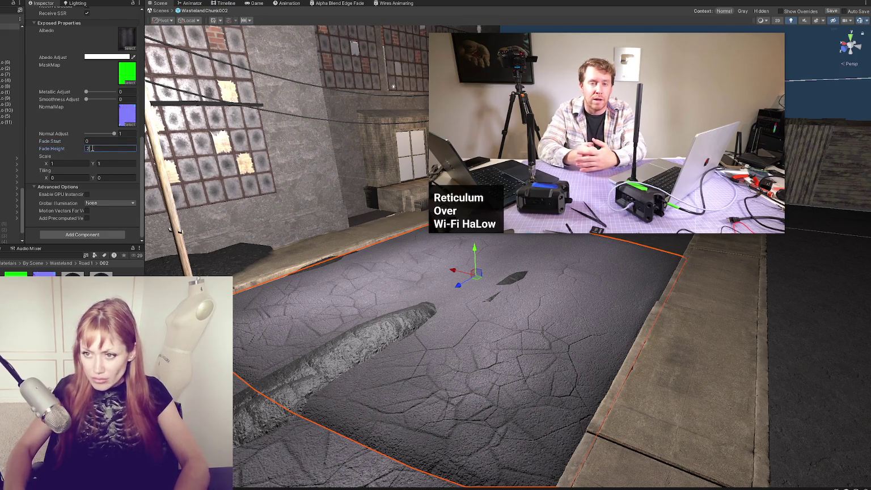
mouse_move(57, 142)
left_mouse_down()
mouse_move(85, 141)
mouse_move(78, 131)
left_mouse_up()
type("0.48")
left_click_drag(63, 149, 95, 149)
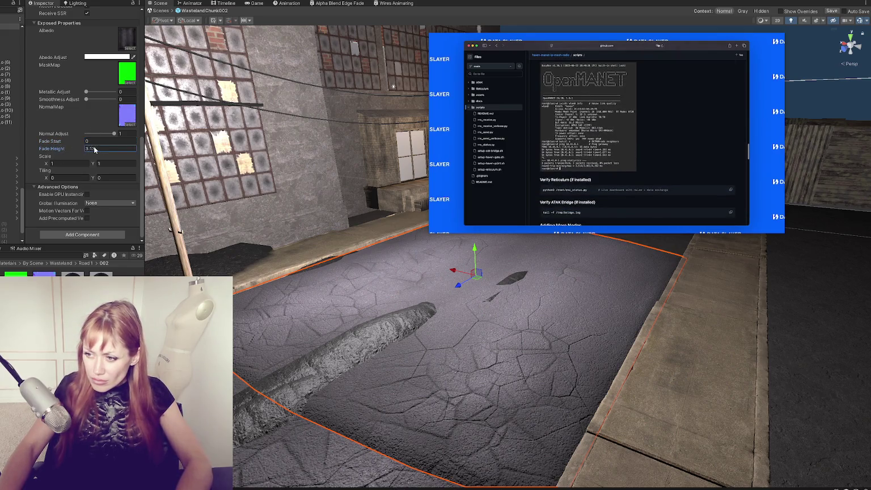
scroll(108, 154, "up", 5)
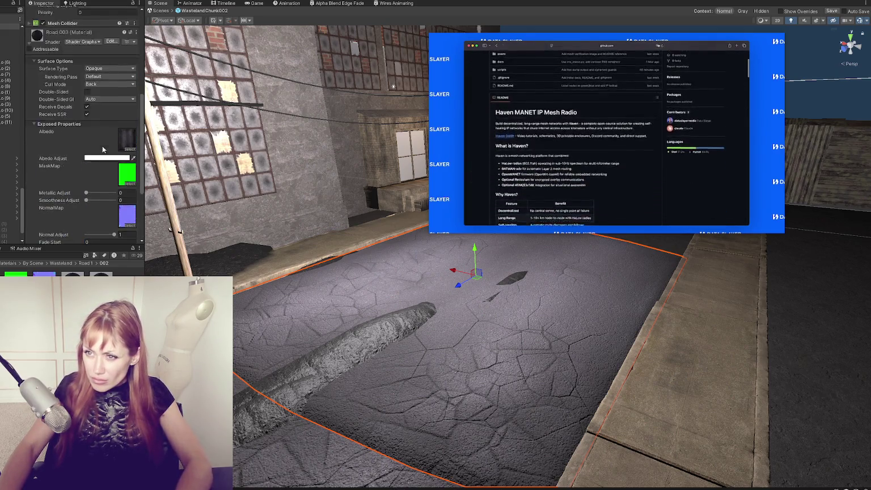
left_click(109, 156)
Make Road 003 Transparent, with Fade Height 0.01 and a negative Fade Start
left_click(110, 163)
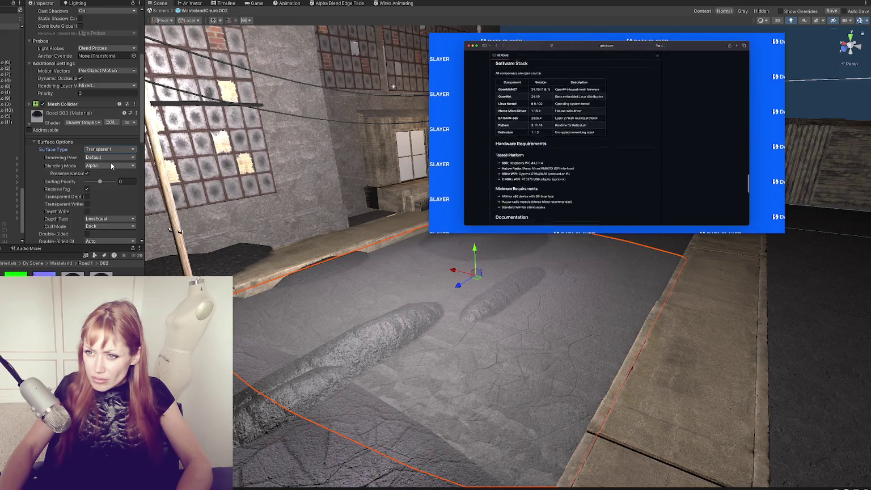
scroll(96, 182, "down", 3)
scroll(94, 187, "down", 3)
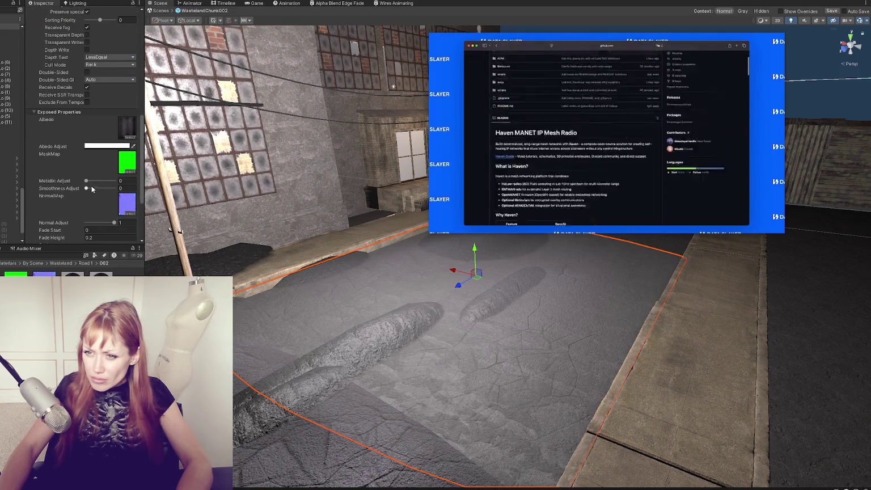
scroll(93, 187, "down", 3)
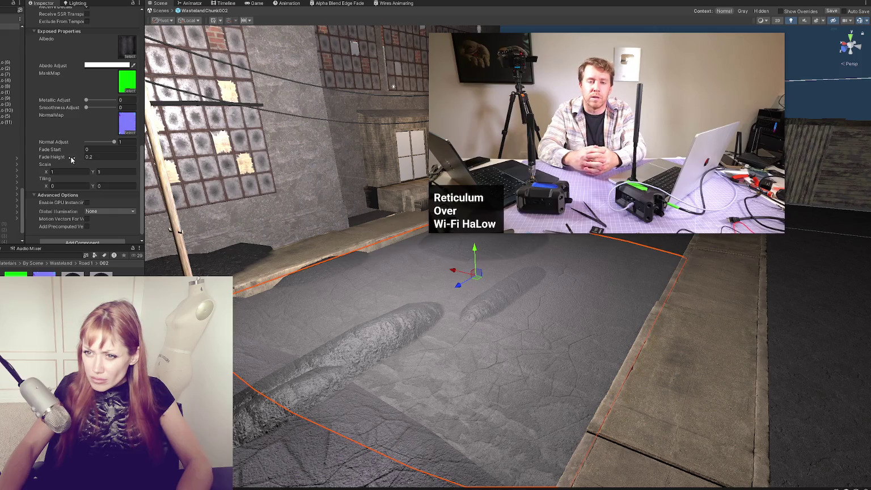
mouse_move(71, 160)
left_mouse_down()
mouse_move(59, 153)
mouse_move(70, 151)
left_mouse_up()
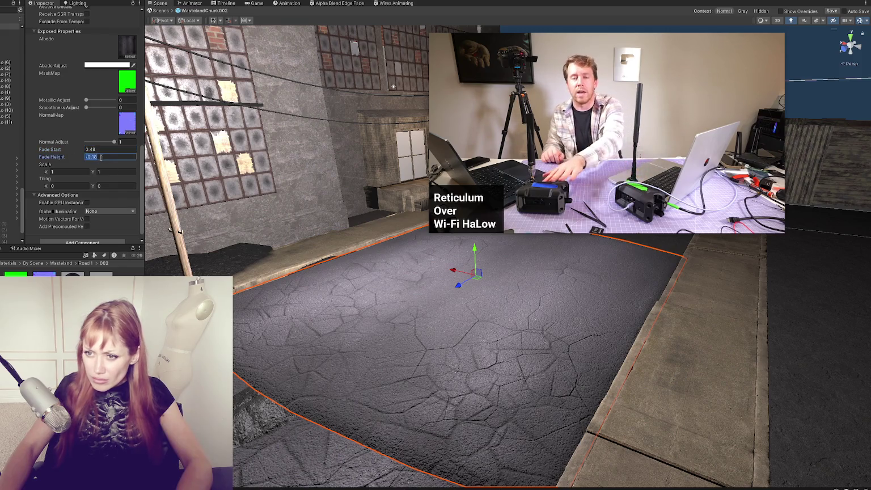
type("1")
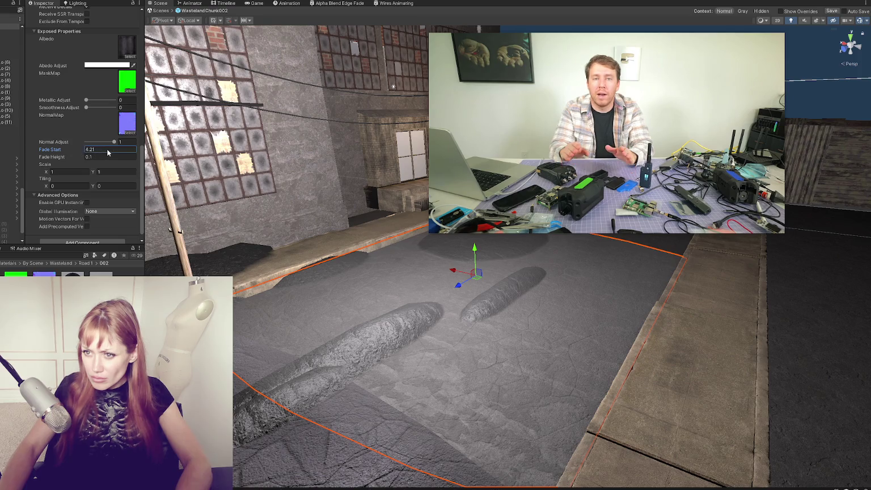
mouse_move(71, 150)
left_mouse_down()
mouse_move(43, 151)
mouse_move(52, 148)
left_mouse_up()
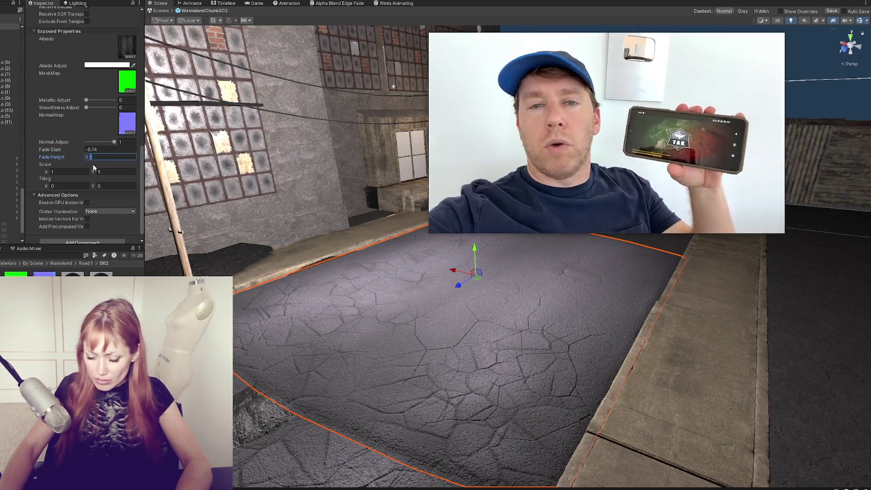
type("01")
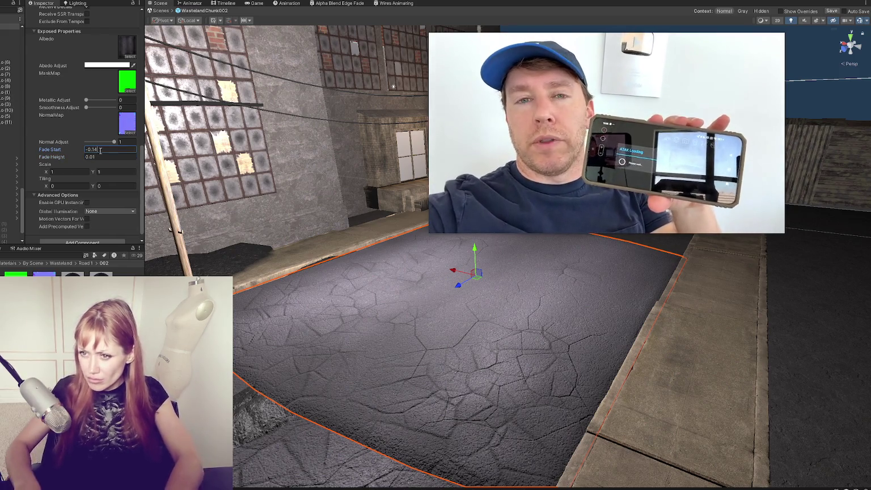
key("BackSpace")
key("BackSpace")
key("BackSpace")
type(".3")
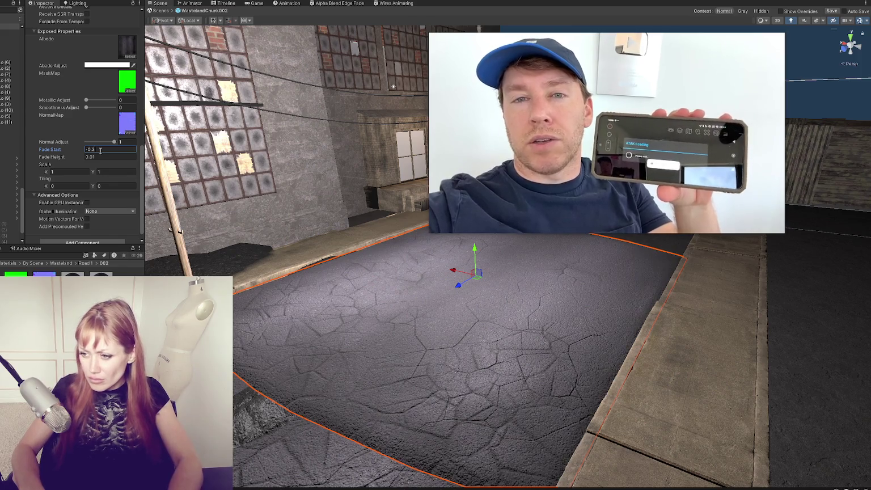
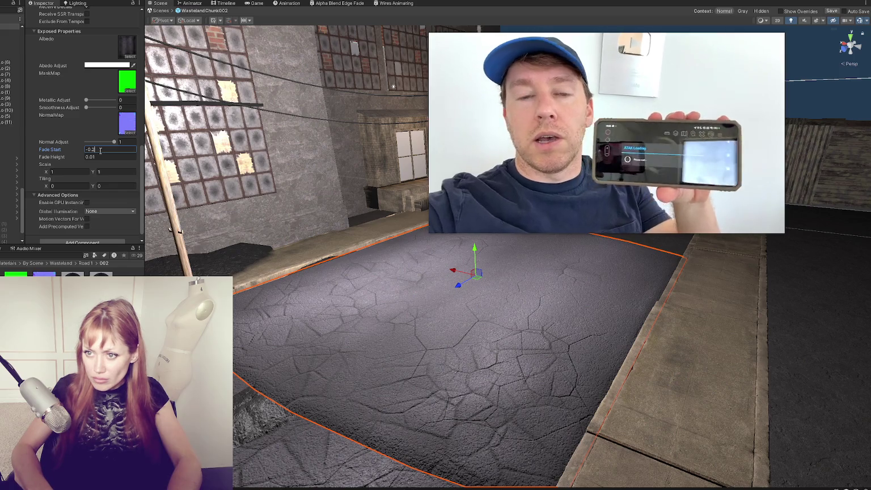
Retype the road material's Fade Start through several trial digits until it reads -0.08
key("BackSpace")
key("BackSpace")
type("2")
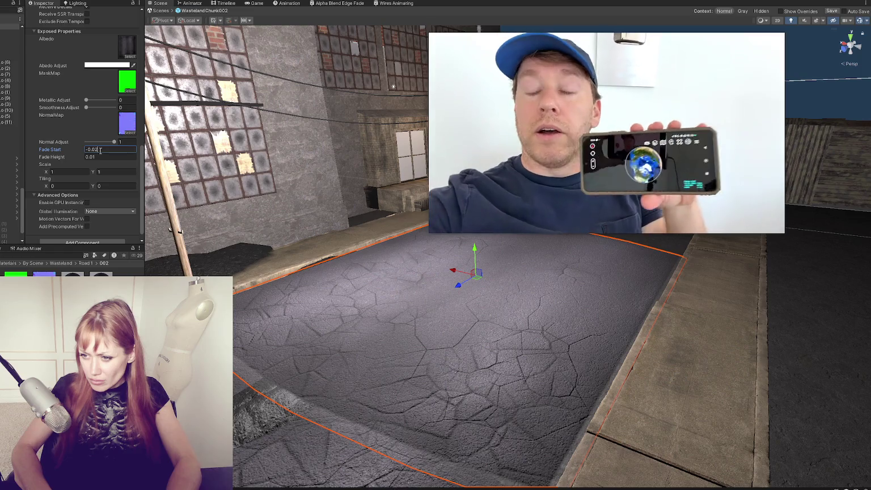
key("BackSpace")
type("2")
key("BackSpace")
type("2")
key("BackSpace")
type("2")
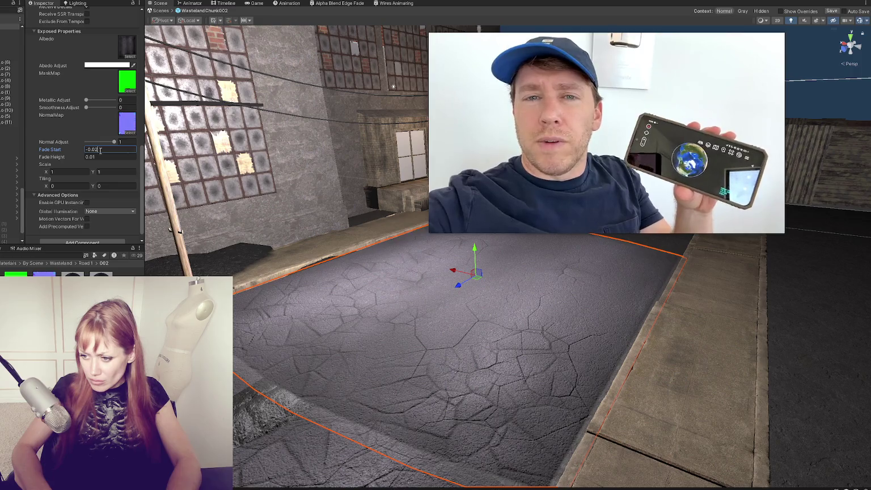
key("BackSpace")
type("90")
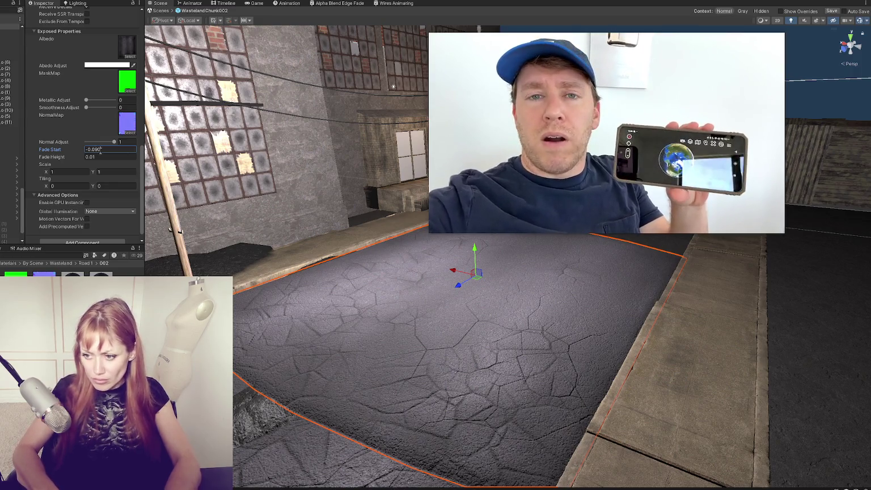
key("BackSpace")
type("8")
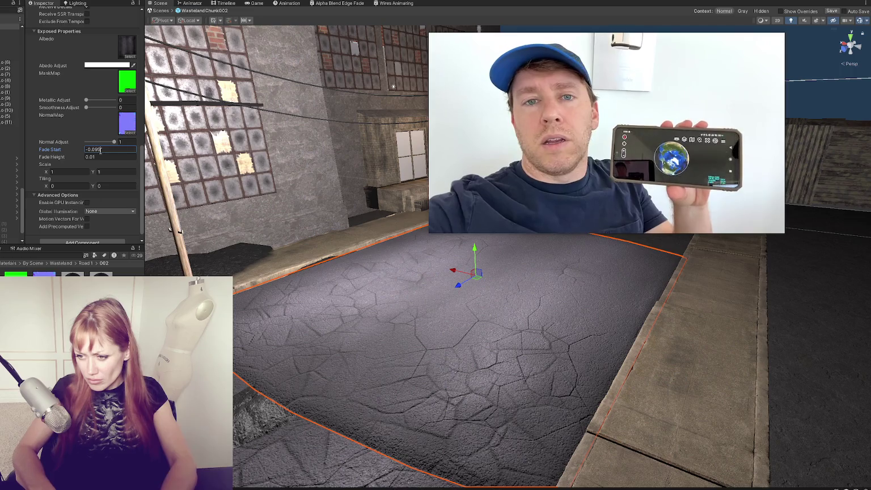
key("BackSpace")
type("8")
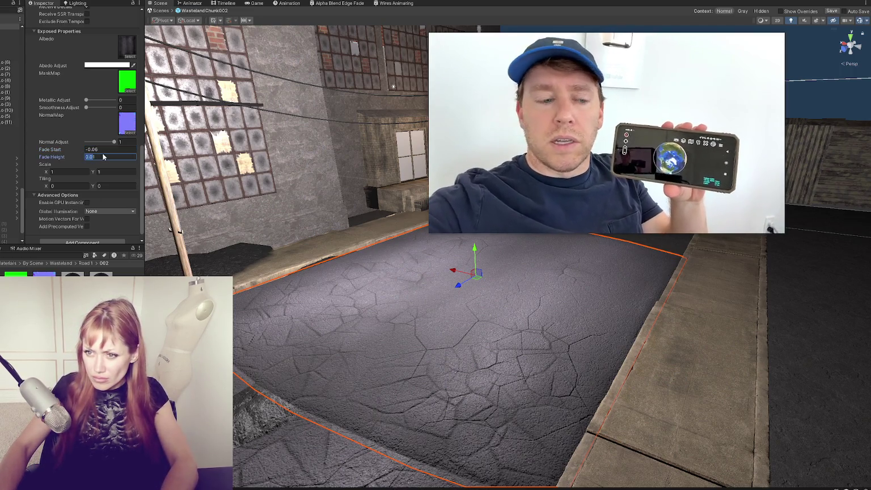
Set Fade Height to 0.06, then try further fade values ending with 0.05
key("BackSpace")
type("6")
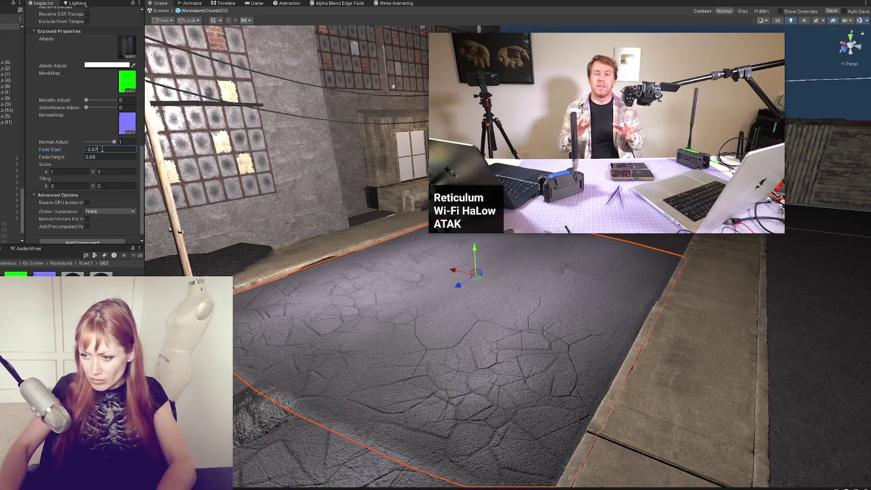
key("BackSpace")
type("5")
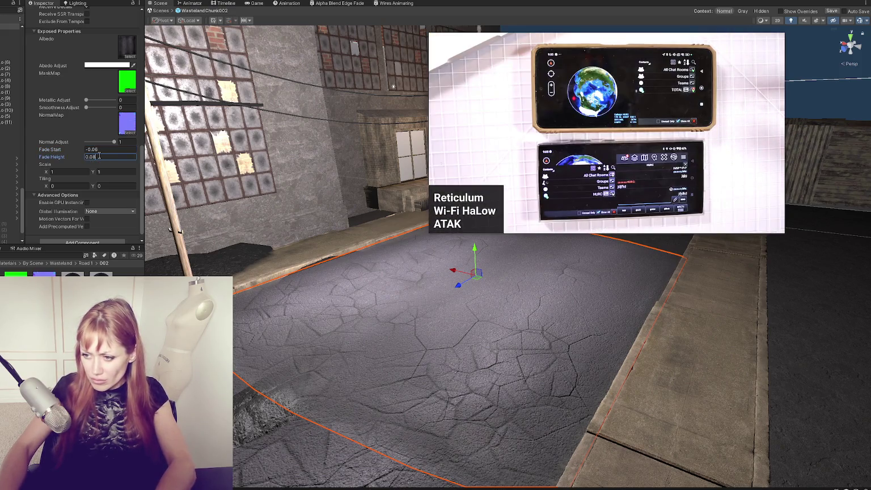
type("0.05")
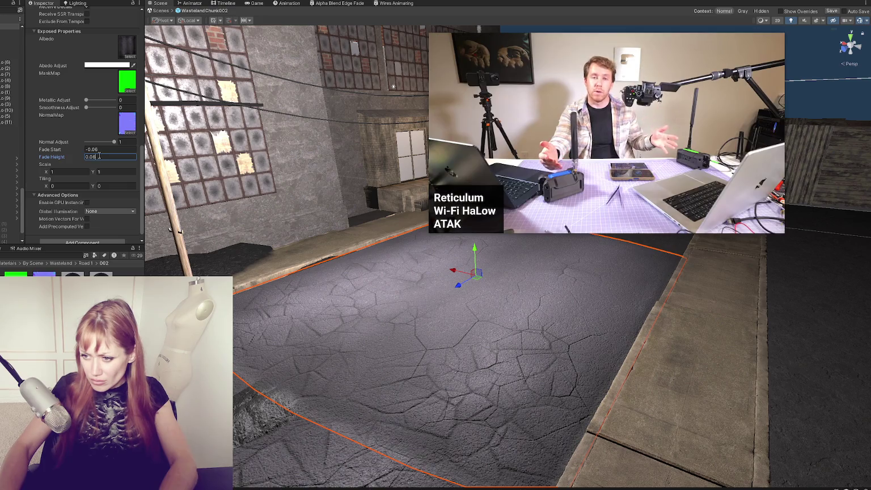
mouse_move(510, 362)
left_mouse_down()
mouse_move(331, 321)
mouse_move(427, 337)
mouse_move(731, 286)
mouse_move(525, 301)
mouse_move(565, 312)
mouse_move(344, 311)
left_mouse_up()
left_click(395, 314)
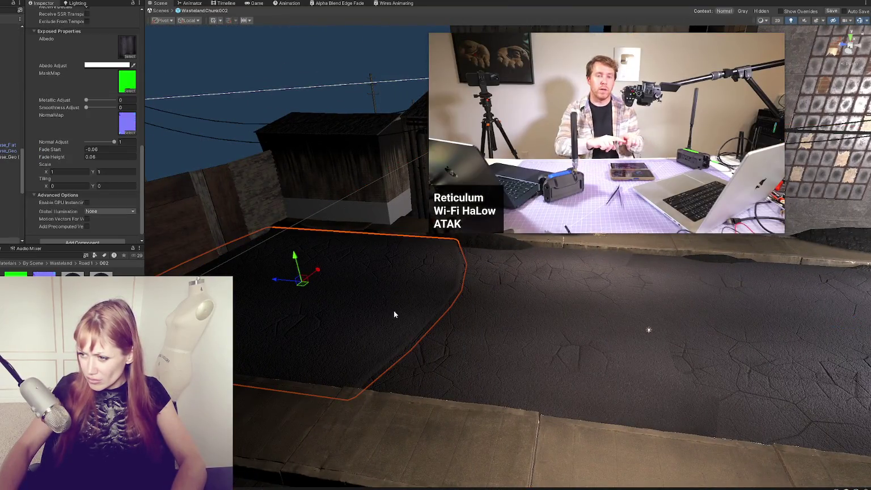
mouse_move(335, 315)
left_mouse_down()
mouse_move(437, 341)
mouse_move(423, 334)
mouse_move(406, 278)
mouse_move(239, 262)
left_mouse_up()
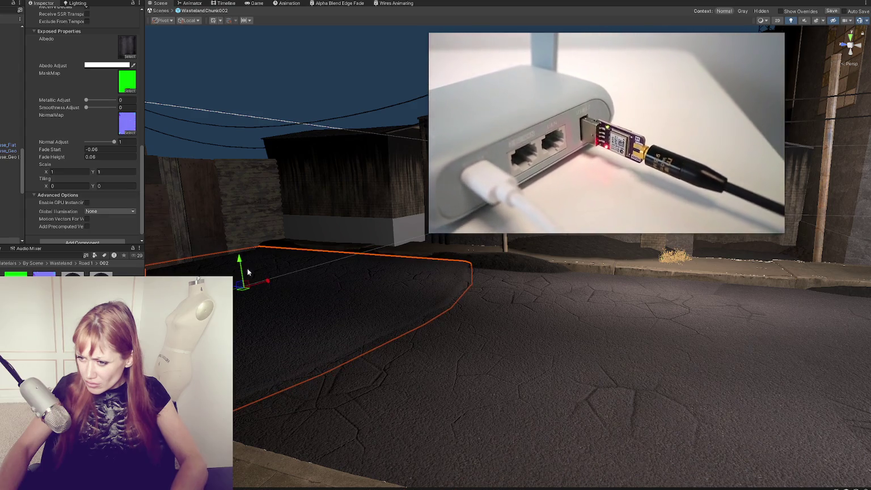
scroll(68, 60, "up", 3)
scroll(68, 59, "up", 5)
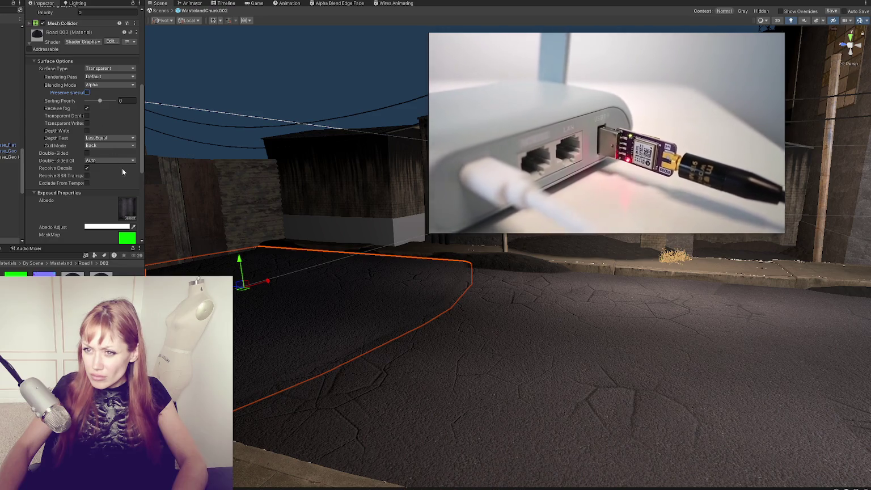
scroll(487, 346, "down", 5)
mouse_move(266, 320)
left_mouse_down()
mouse_move(430, 433)
mouse_move(444, 326)
left_mouse_up()
left_click(443, 326)
key("f")
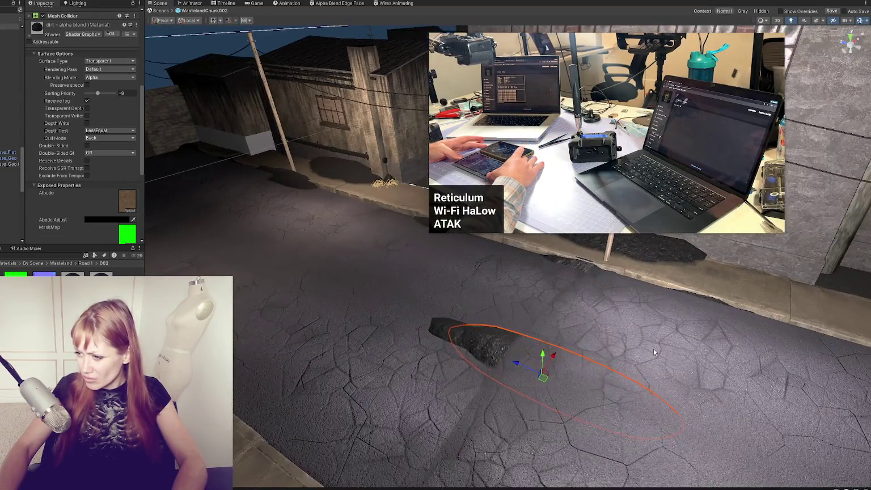
left_click(536, 336)
key("f")
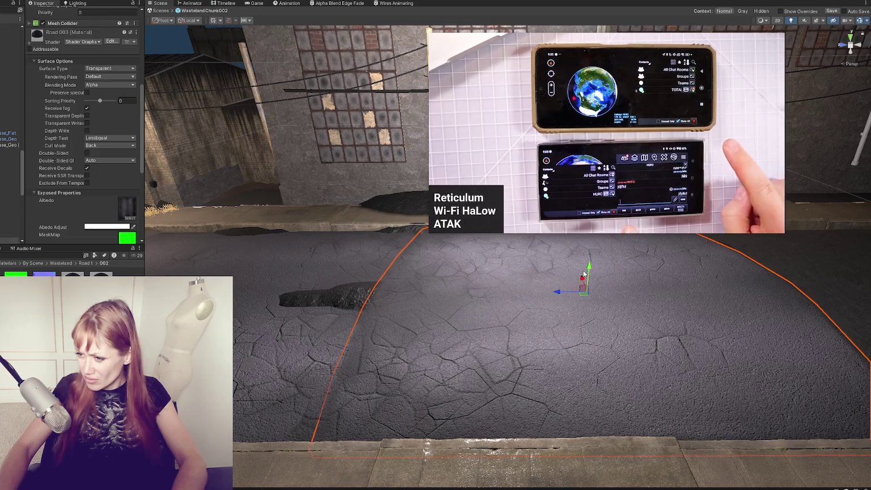
Raise Road_Piece_1 (2) slightly and lower Road_Piece_1 (1) to remove the overlapping patch
left_click(581, 272)
left_click(583, 278)
left_click(598, 289)
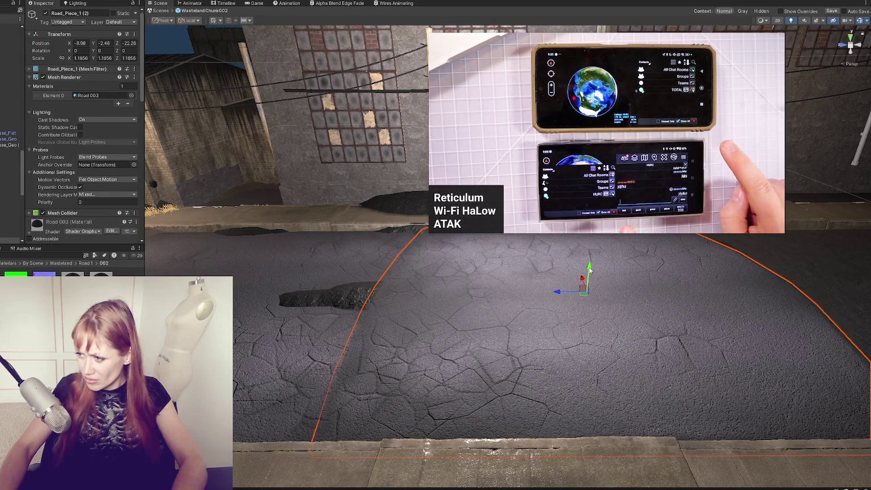
mouse_move(590, 275)
left_mouse_down()
mouse_move(588, 294)
mouse_move(588, 271)
left_mouse_up()
key("r")
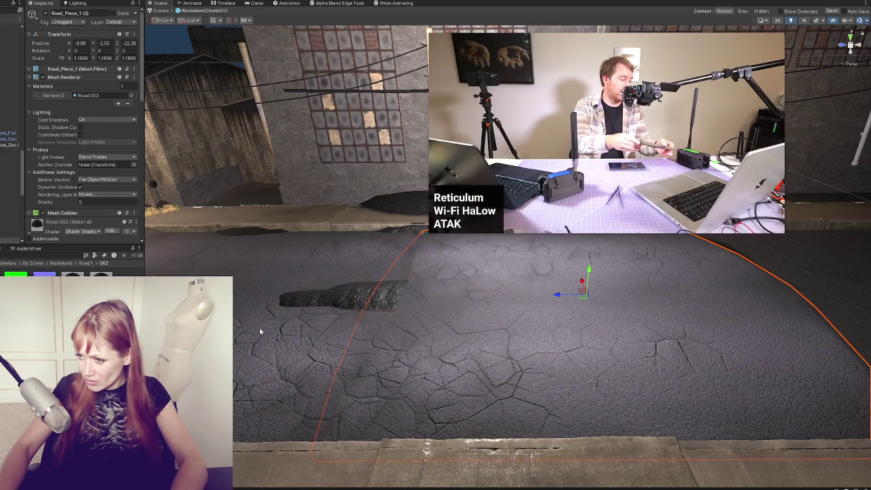
left_click(260, 332)
key("f")
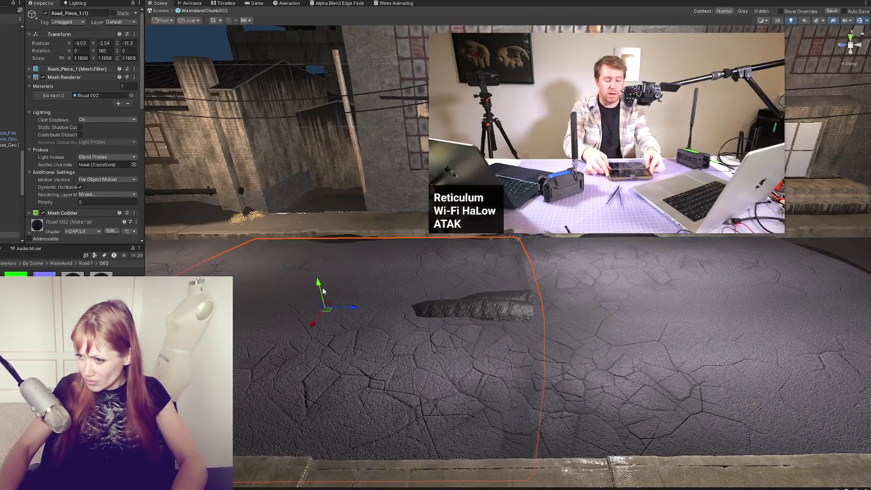
mouse_move(318, 282)
left_mouse_down()
mouse_move(318, 291)
mouse_move(327, 283)
left_mouse_up()
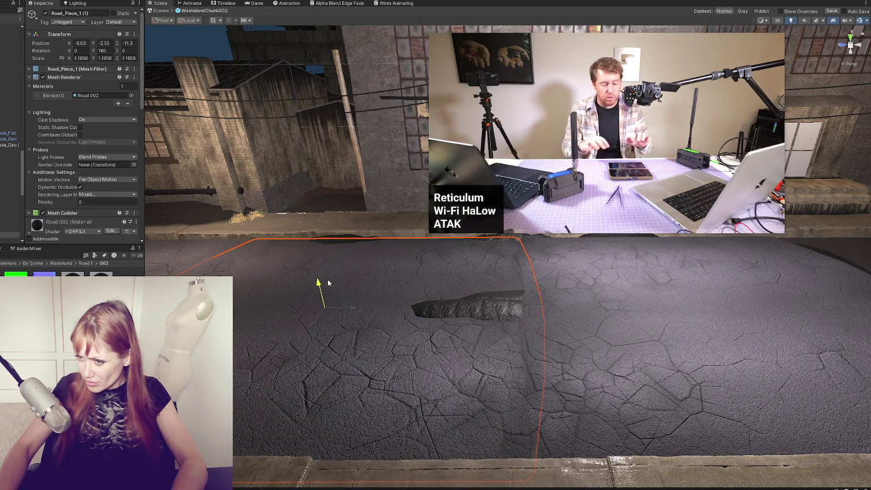
Set Cast Shadows to Off in Road_Piece_1 (2)'s Mesh Renderer
left_click(457, 313)
key("f")
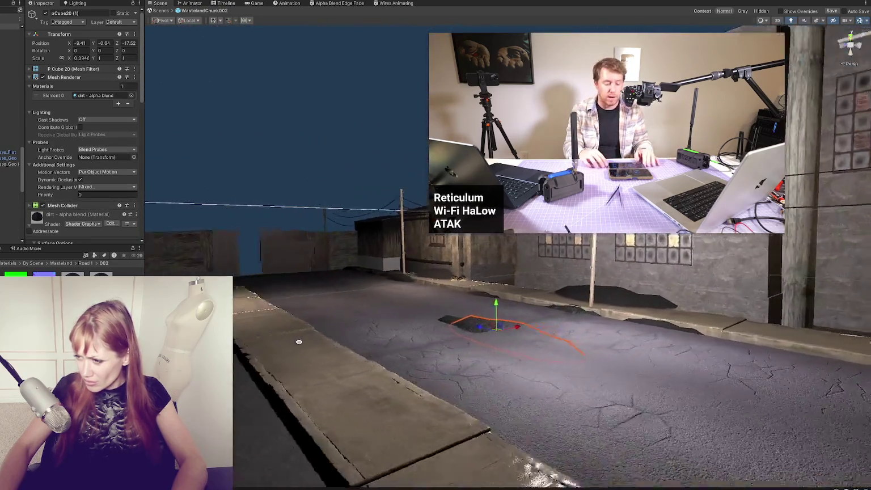
left_click(489, 401)
left_click(489, 401)
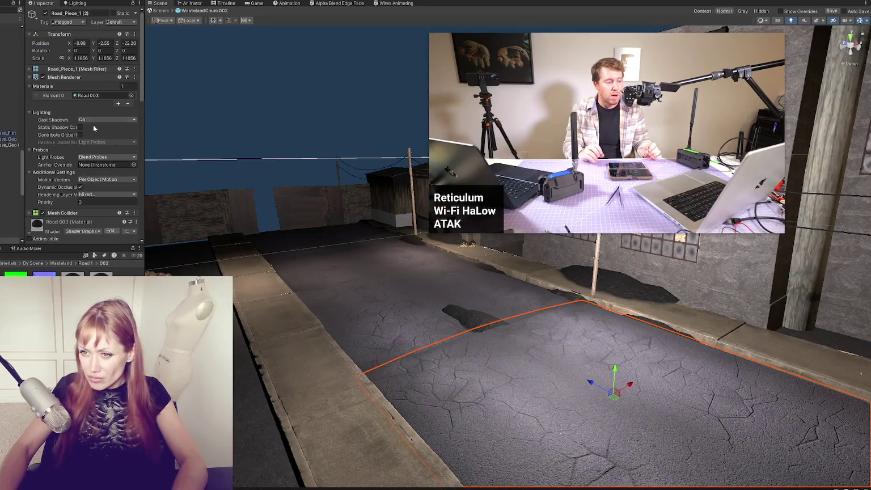
left_click(66, 69)
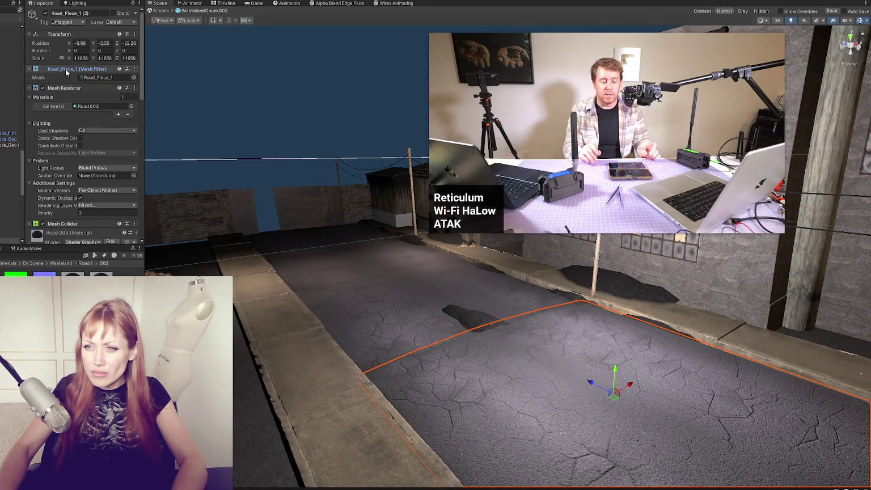
left_click(79, 130)
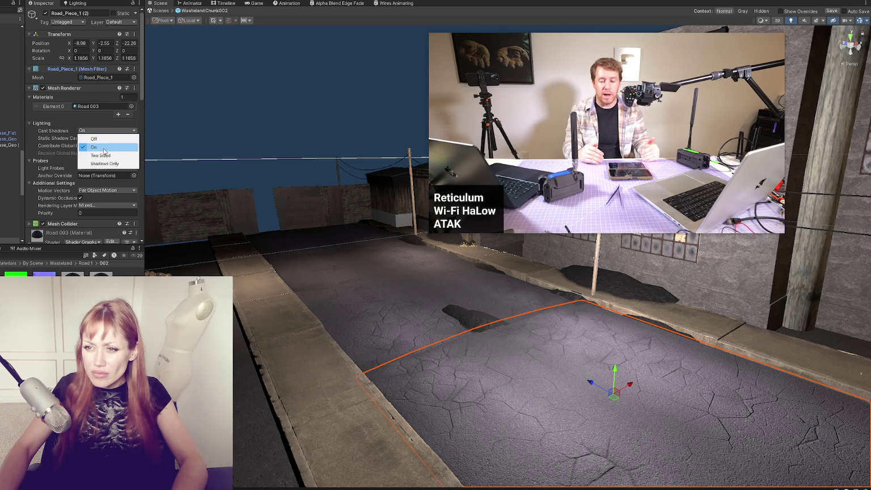
left_click(108, 140)
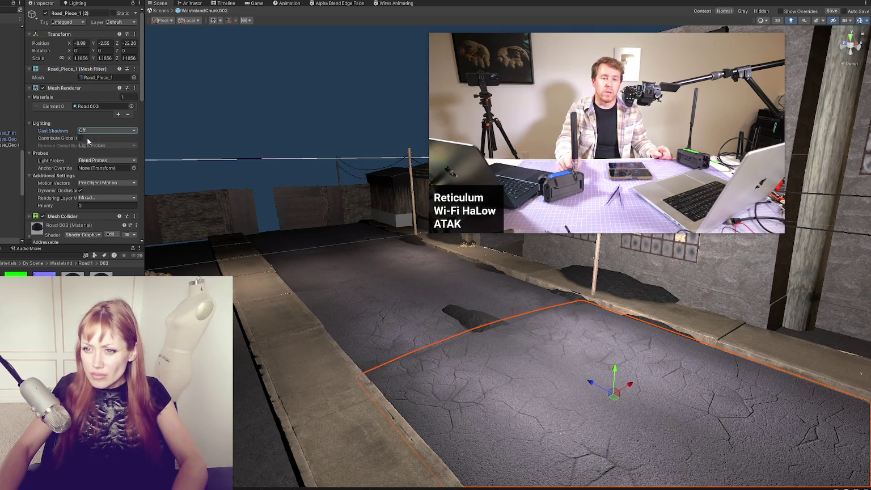
Lower the road piece's Sorting Priority to -20
scroll(85, 148, "down", 3)
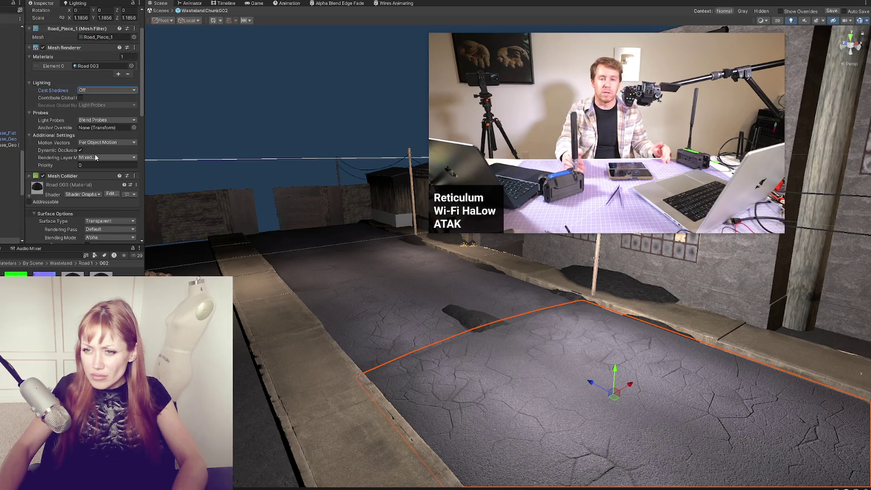
scroll(106, 135, "up", 3)
scroll(105, 185, "down", 13)
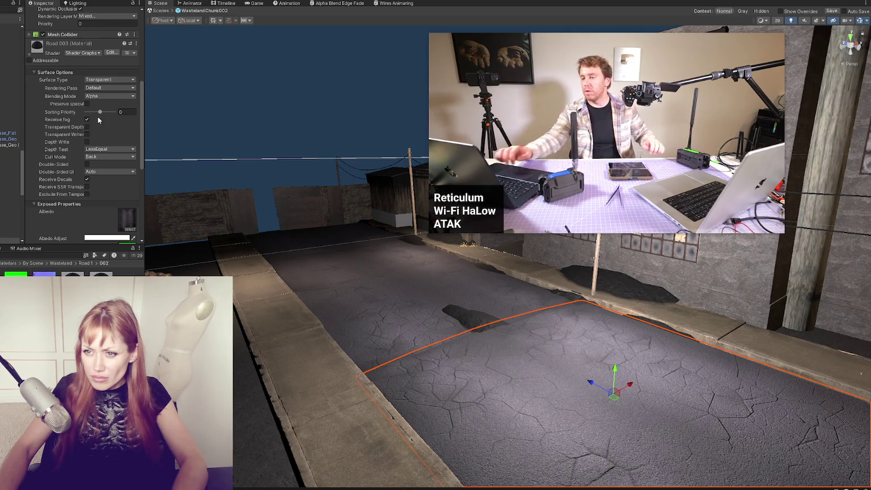
left_click_drag(100, 112, 95, 114)
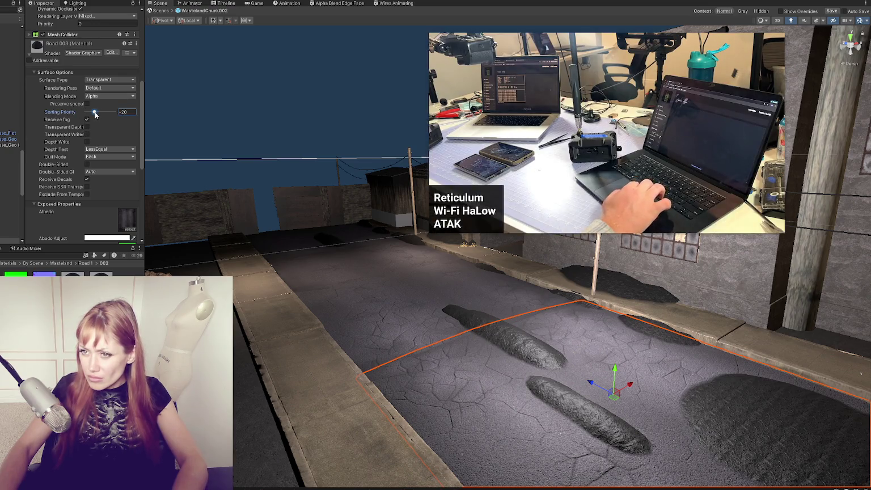
Slide Road_Piece_1 (2) along the street toward the first piece, to Position Z -14.46
mouse_move(397, 301)
left_mouse_down()
mouse_move(548, 313)
mouse_move(325, 226)
mouse_move(403, 261)
left_mouse_up()
mouse_move(507, 400)
left_mouse_down()
mouse_move(375, 350)
mouse_move(285, 296)
mouse_move(193, 196)
left_mouse_up()
left_click(266, 278)
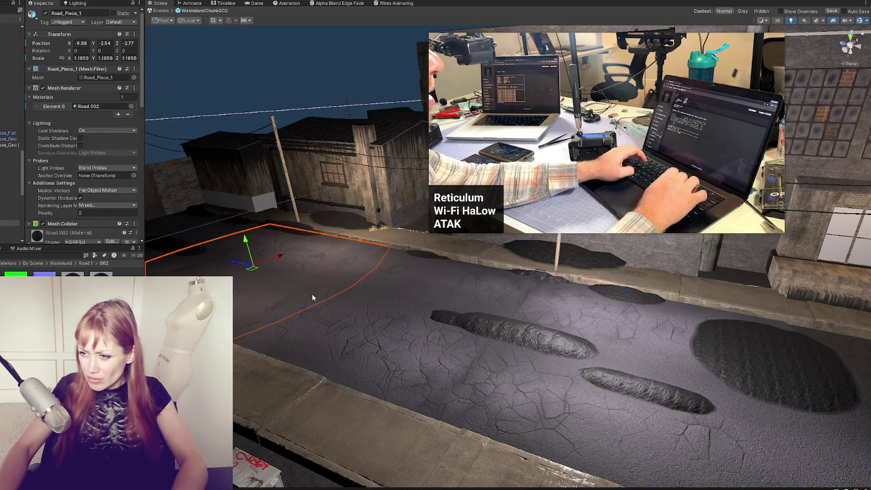
scroll(363, 303, "down", 2)
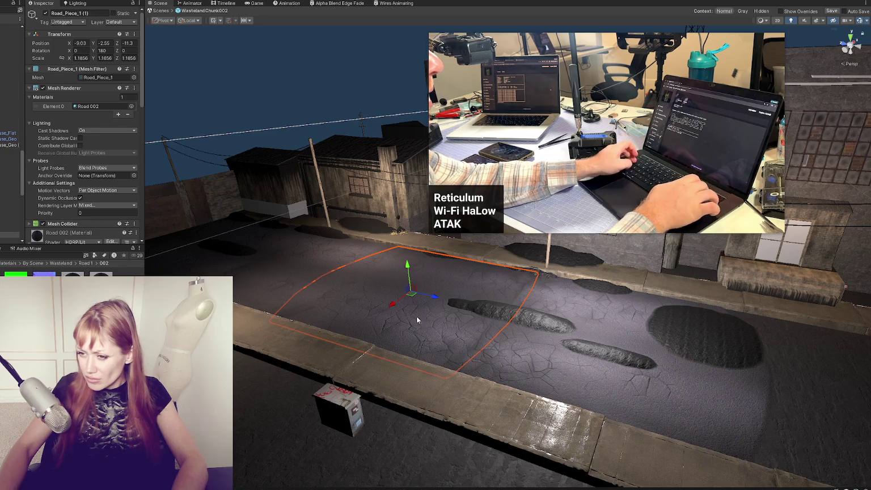
left_click(227, 249)
left_click(228, 253)
left_click(227, 259)
left_click(228, 262)
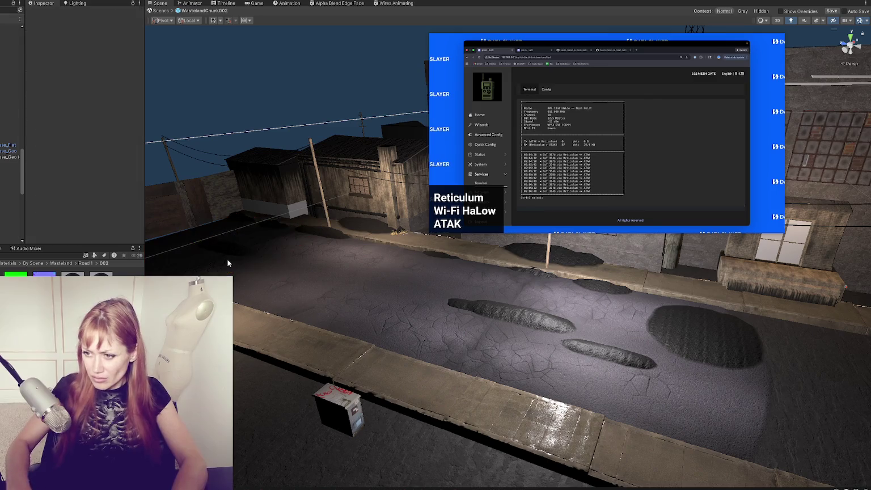
left_click(434, 321)
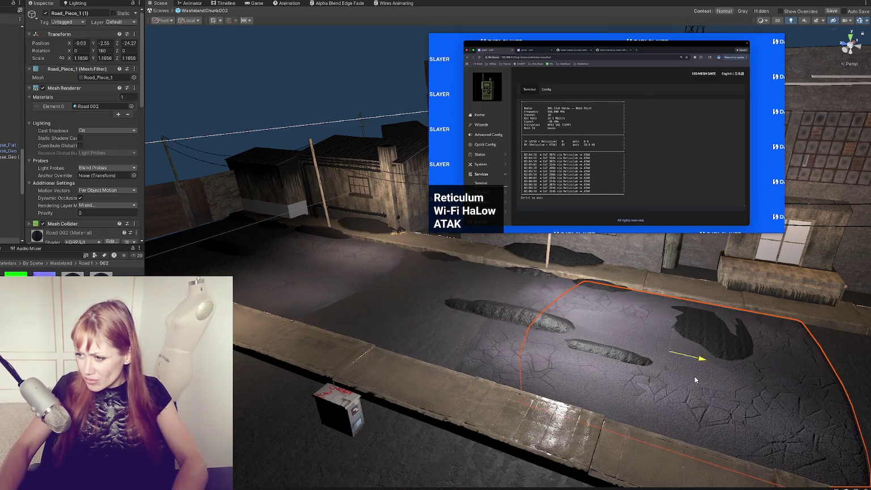
left_click(495, 363)
mouse_move(585, 331)
left_mouse_down()
mouse_move(421, 303)
mouse_move(434, 309)
left_mouse_up()
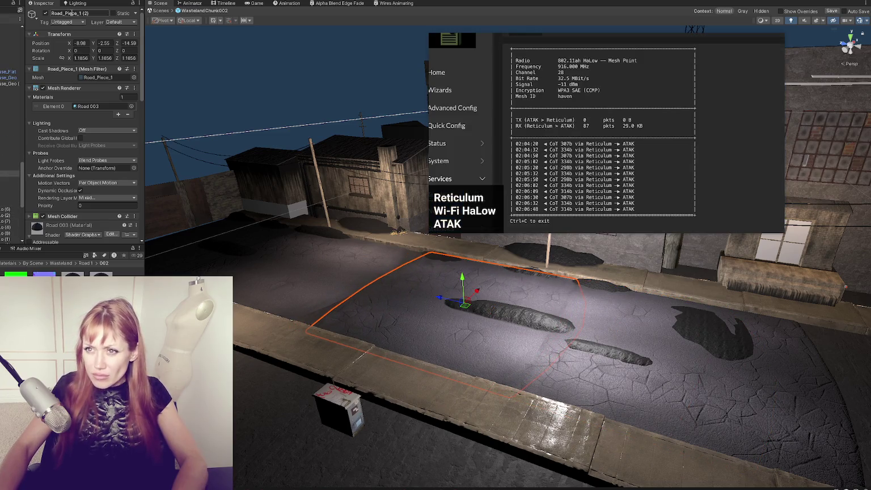
Rename the moved road piece to Road_Piece_top
type("top")
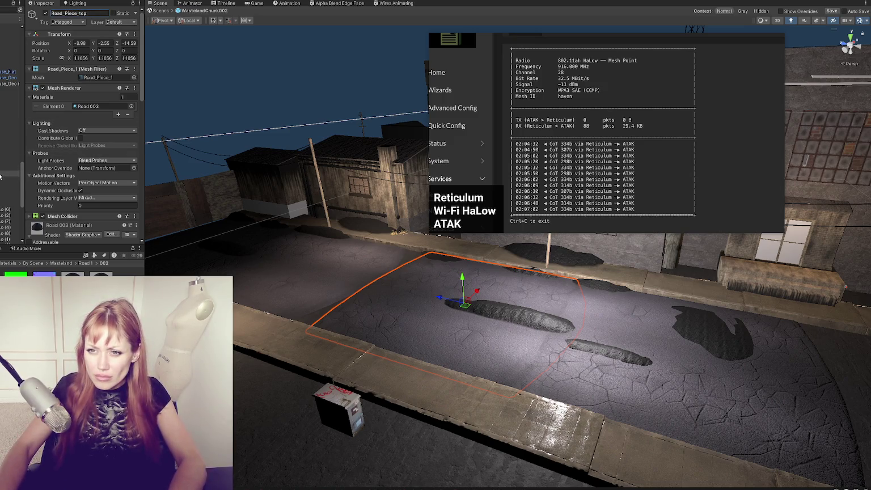
mouse_move(397, 284)
left_mouse_down()
mouse_move(504, 323)
mouse_move(649, 302)
left_mouse_up()
left_click(649, 303)
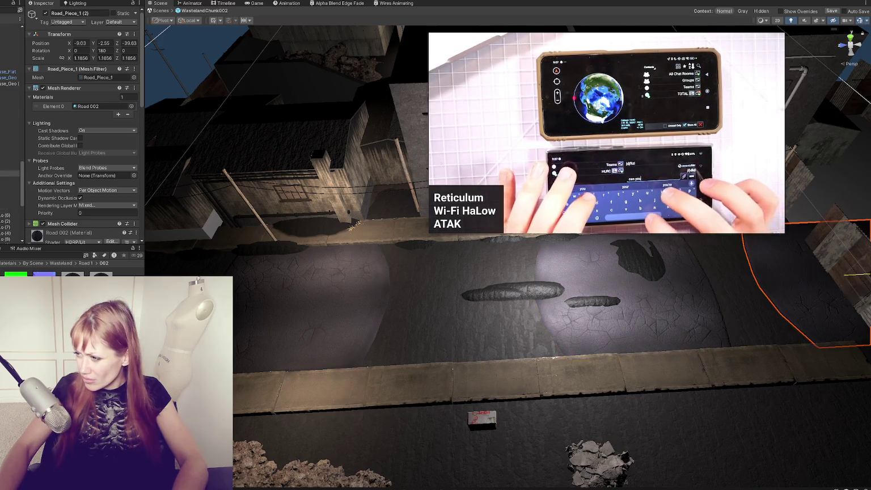
Select all three road segments and give them a shared Position Y of 0
left_click(366, 306, "shift")
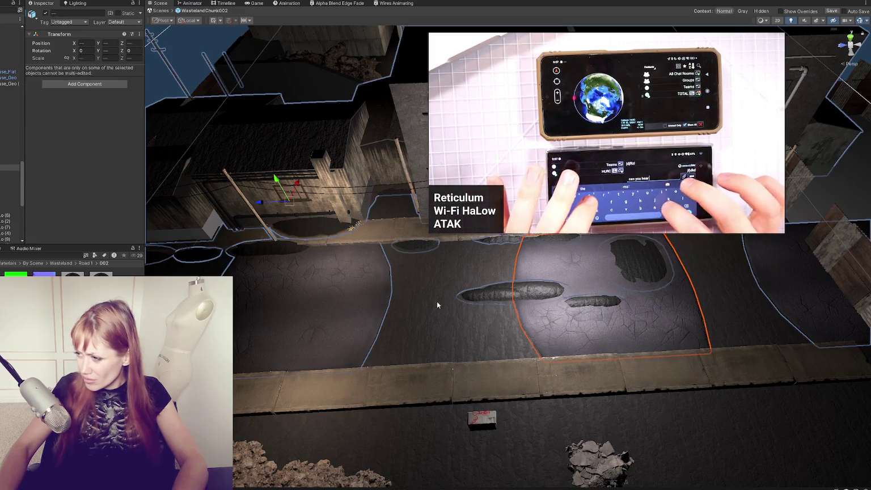
left_click(772, 280, "shift")
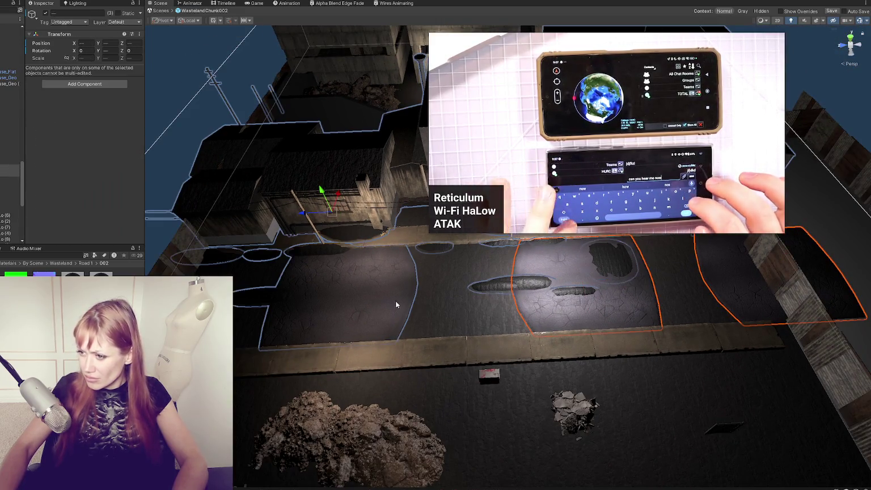
left_click(353, 312)
left_click(582, 318, "shift")
left_click(581, 319, "shift")
left_click(592, 316, "shift")
left_click(733, 304, "shift")
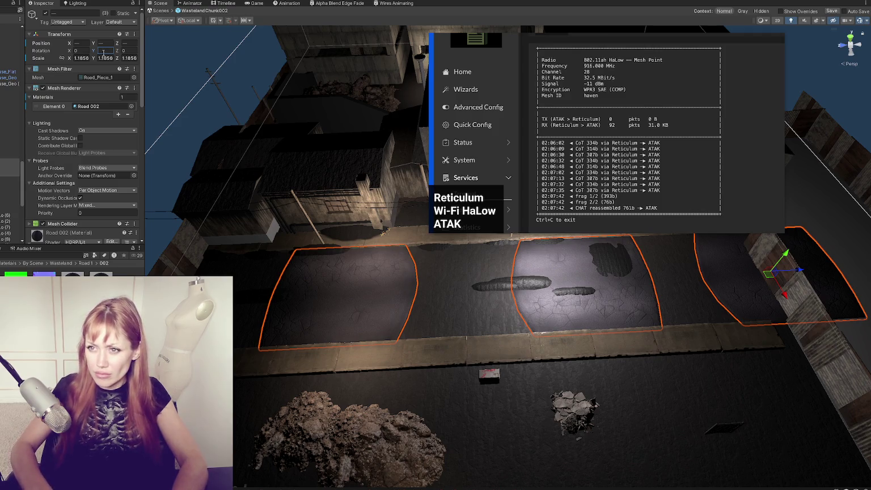
left_click(103, 44)
type("0")
key("Return")
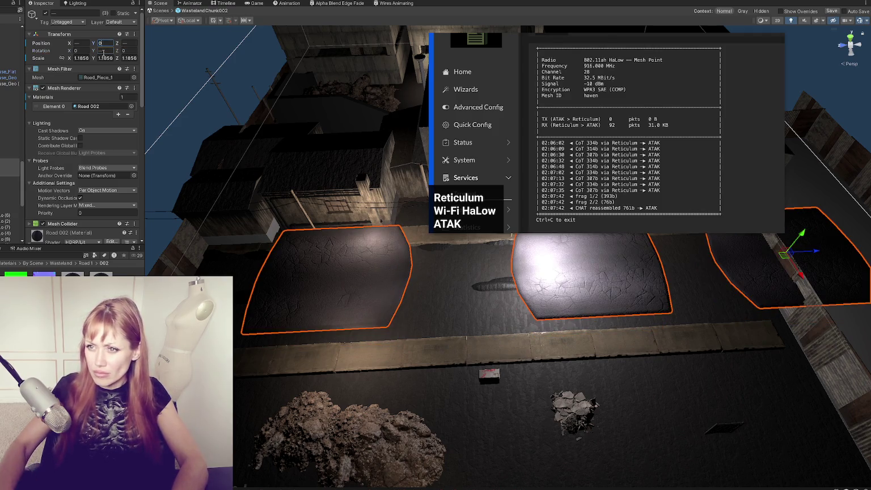
Change the pCube18 dirt decal's Albedo Adjust tint from pink to grey
mouse_move(641, 189)
left_mouse_down()
mouse_move(684, 332)
mouse_move(667, 313)
mouse_move(443, 311)
mouse_move(532, 306)
mouse_move(530, 343)
left_mouse_up()
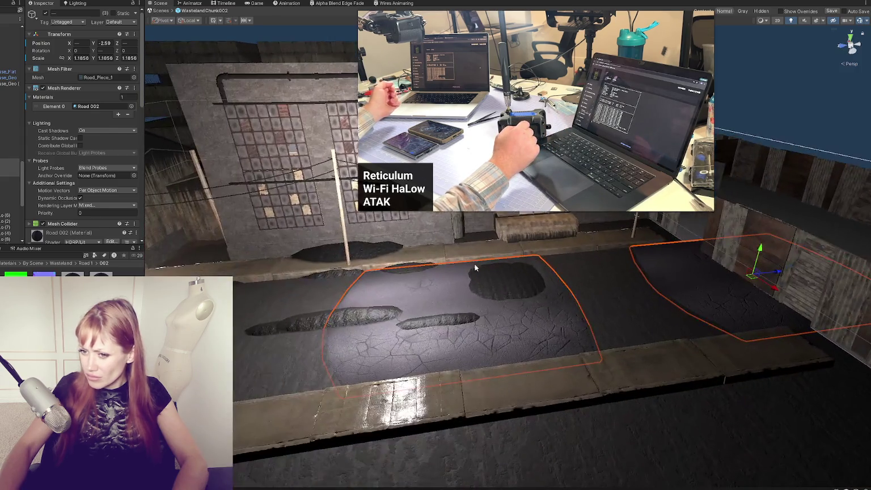
left_click(515, 289)
scroll(67, 198, "down", 5)
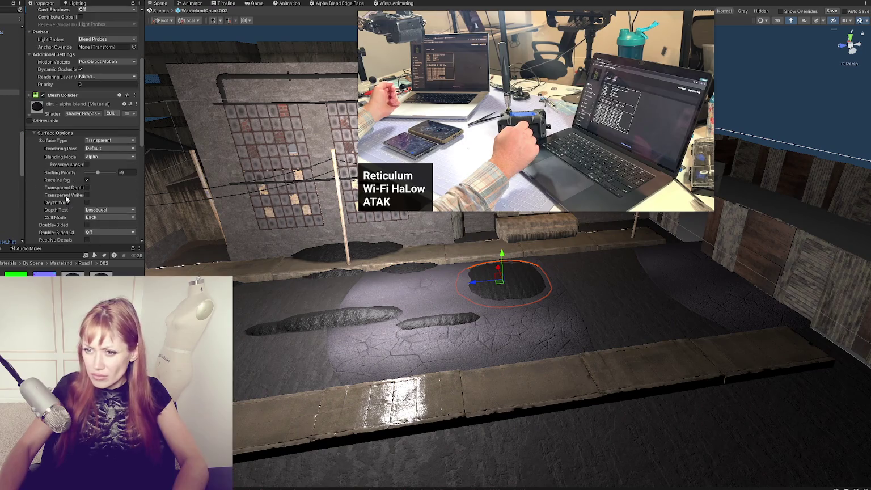
scroll(96, 145, "down", 5)
left_click(96, 178)
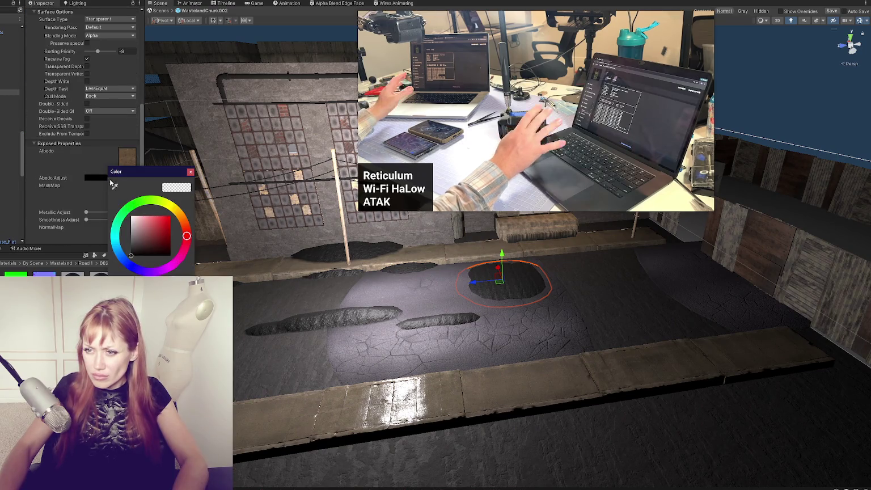
mouse_move(120, 209)
left_mouse_down()
mouse_move(104, 197)
mouse_move(85, 236)
left_mouse_up()
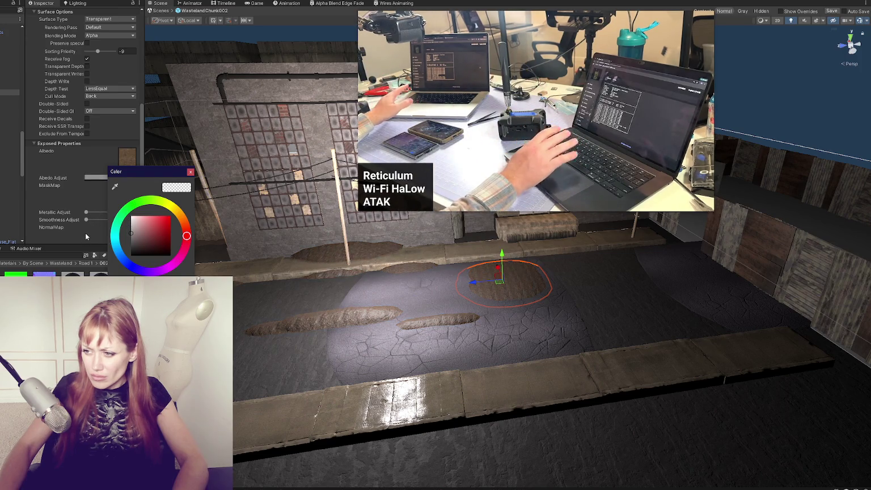
Set the pCube19 dirt decal's Tiling to 0 and Scale to 0.5 by 0.5
left_click(323, 299)
left_click(323, 303)
key("f")
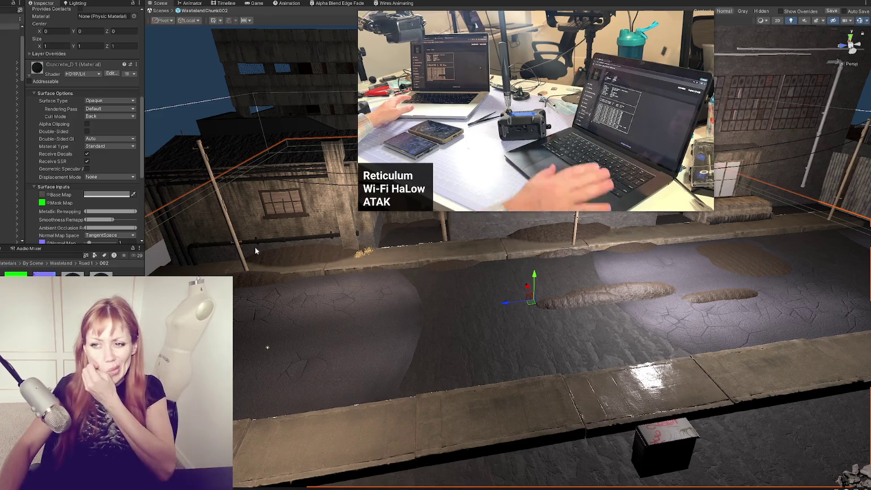
scroll(99, 179, "down", 5)
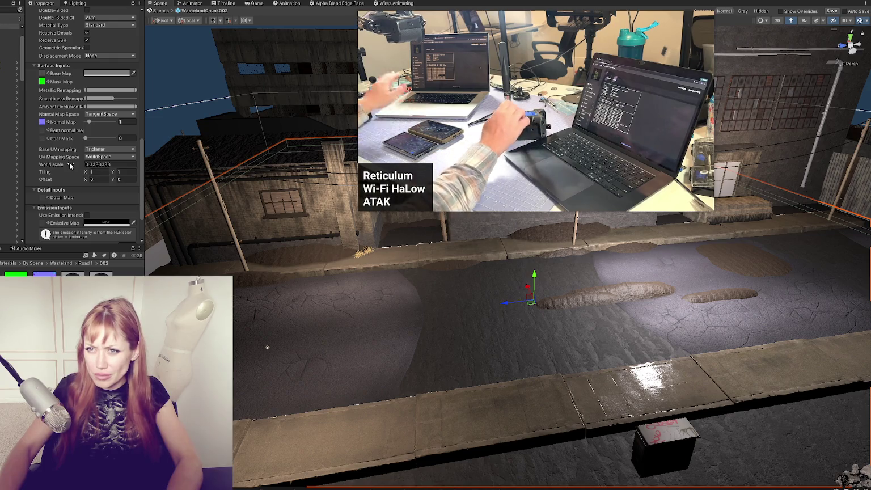
scroll(71, 165, "up", 5)
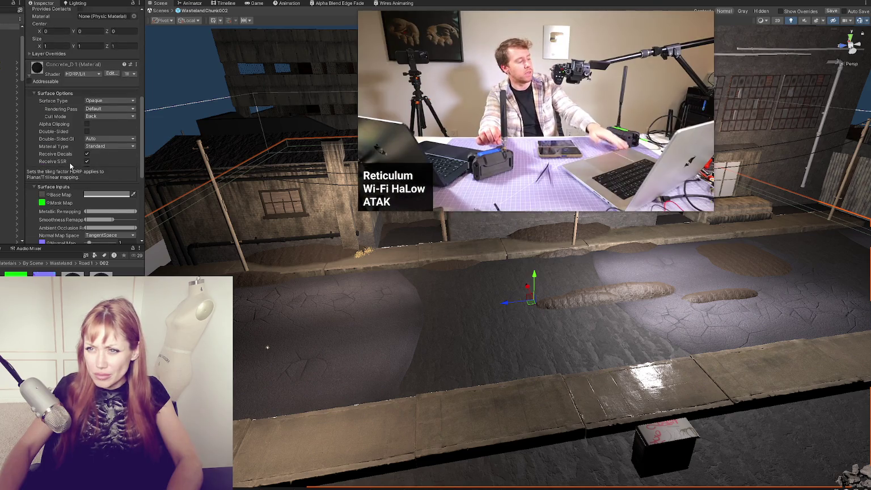
left_click(321, 262)
scroll(95, 180, "down", 10)
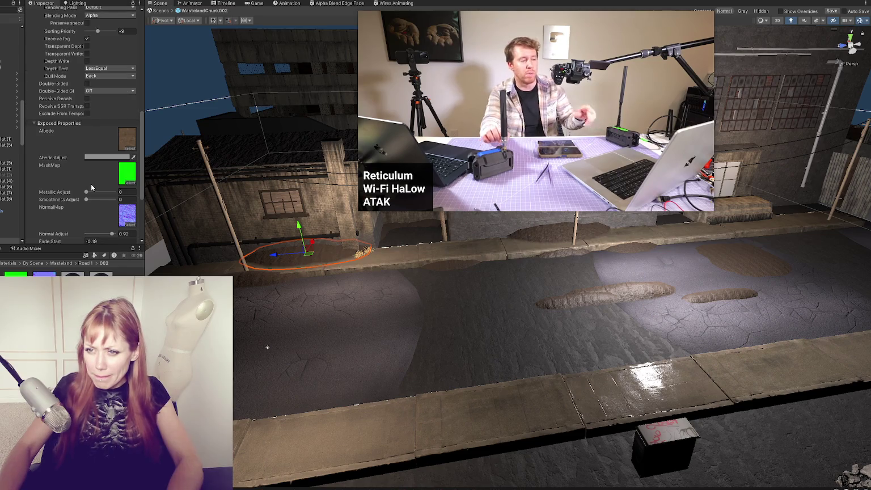
scroll(94, 190, "down", 4)
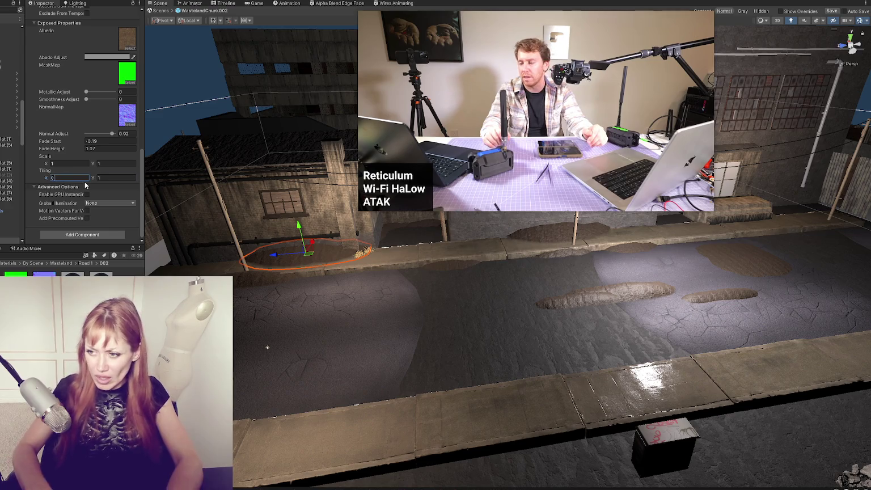
type("0")
key("Tab")
type("0")
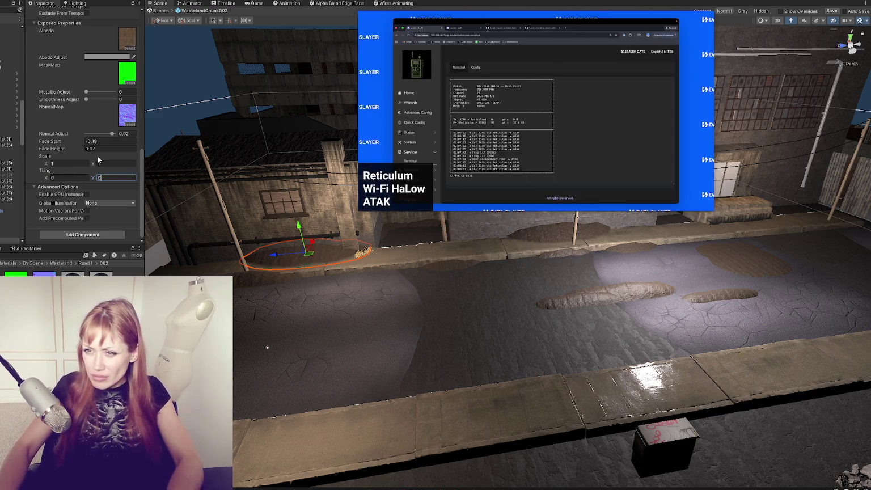
type("0.5")
key("Tab")
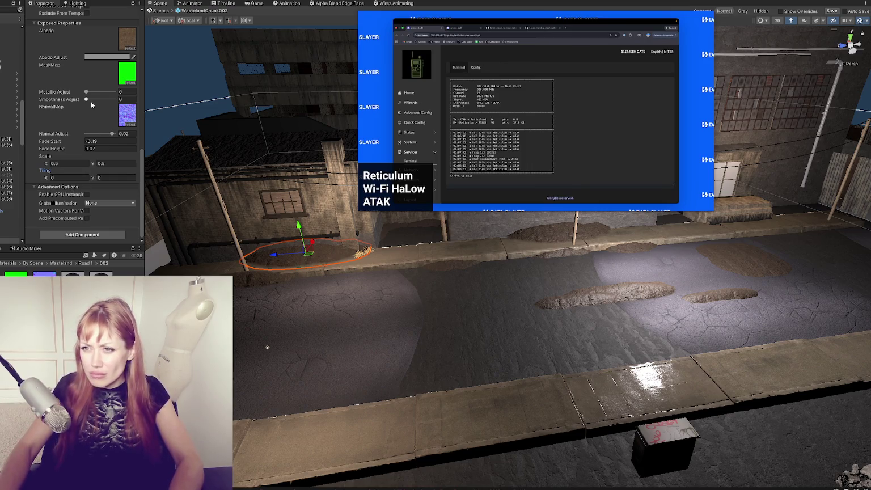
Orbit down along the street and select the WastelandParts (2) group
left_click_drag(162, 135, 276, 286)
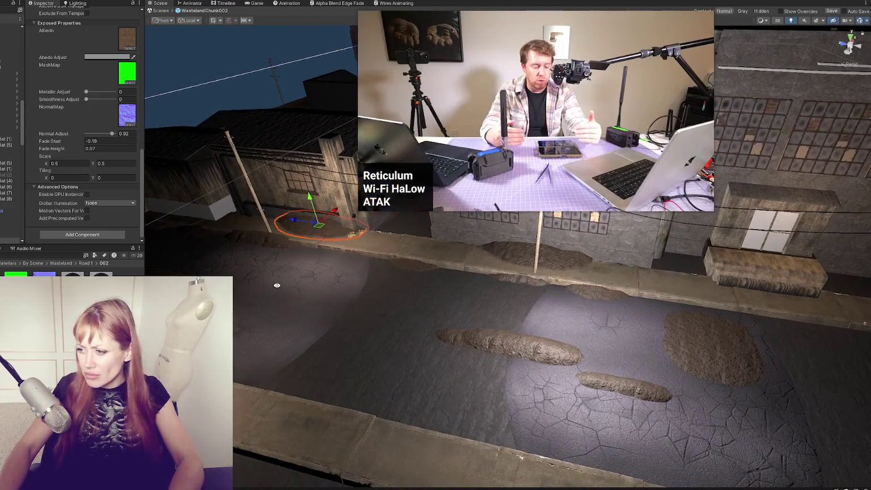
mouse_move(364, 324)
left_mouse_down()
mouse_move(361, 336)
mouse_move(370, 333)
mouse_move(327, 289)
left_mouse_up()
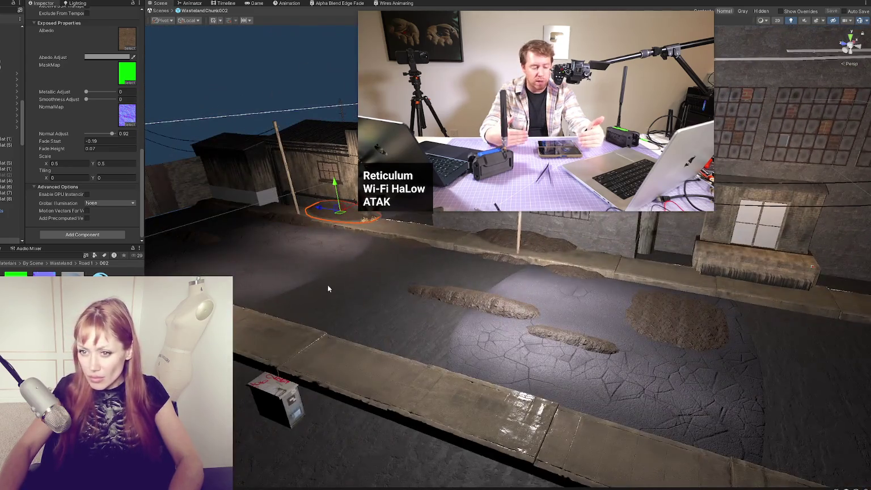
left_click(14, 174)
left_click(270, 276)
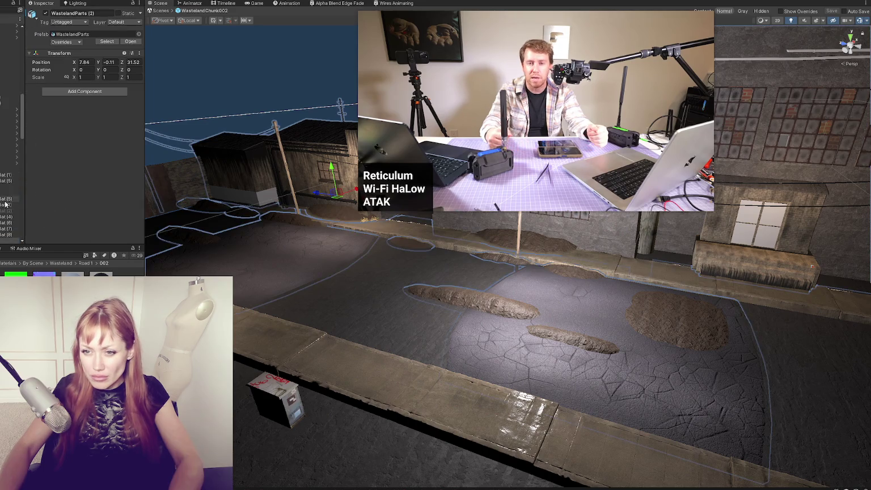
Nudge Road_Piece_top along the street and slide the other road piece toward the lower right
left_click(239, 271)
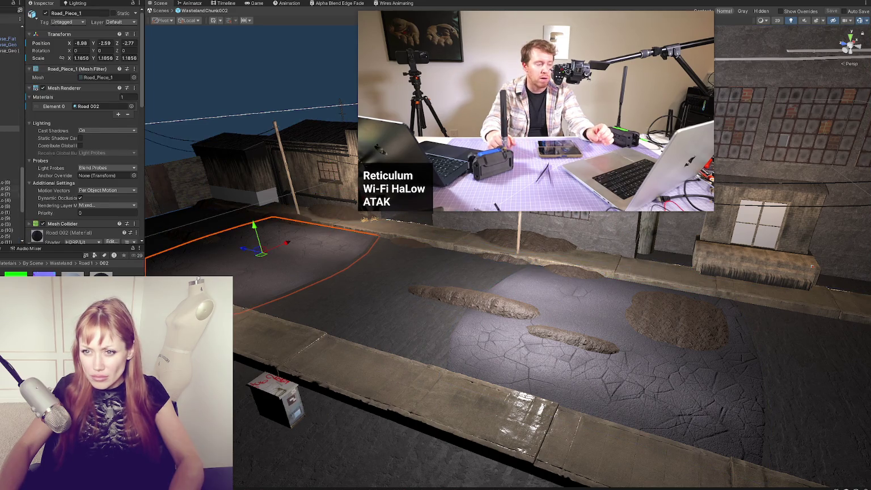
left_click(422, 292)
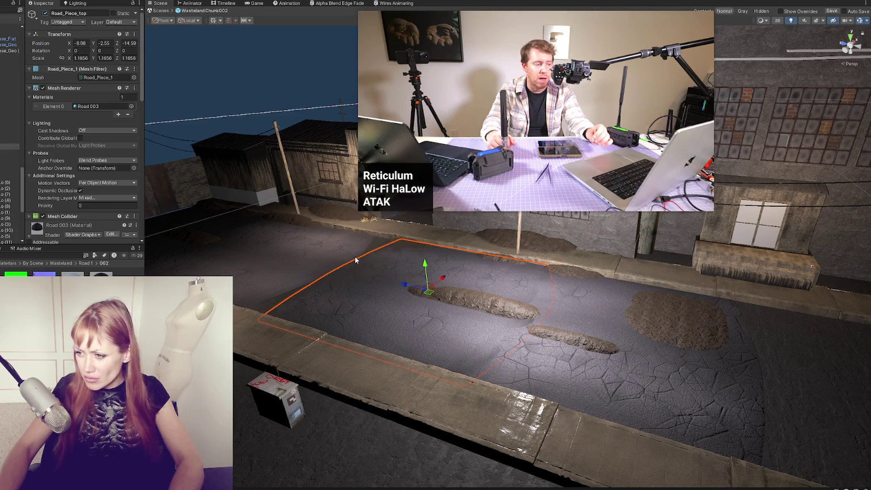
left_click(401, 284)
left_click(381, 275)
left_click_drag(401, 286, 372, 286)
left_click(480, 341)
left_click_drag(480, 341, 631, 341)
left_click(394, 308)
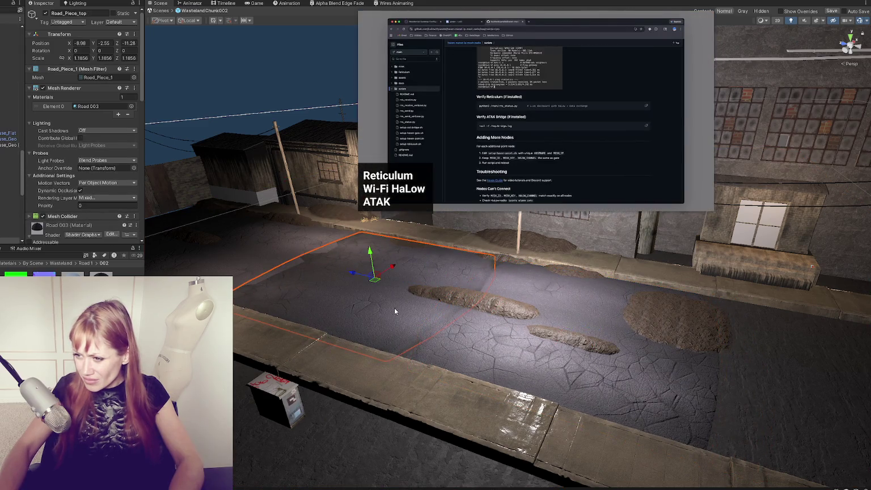
left_click_drag(365, 276, 388, 281)
Duplicate the top road piece and move the copy further down the street
key("f")
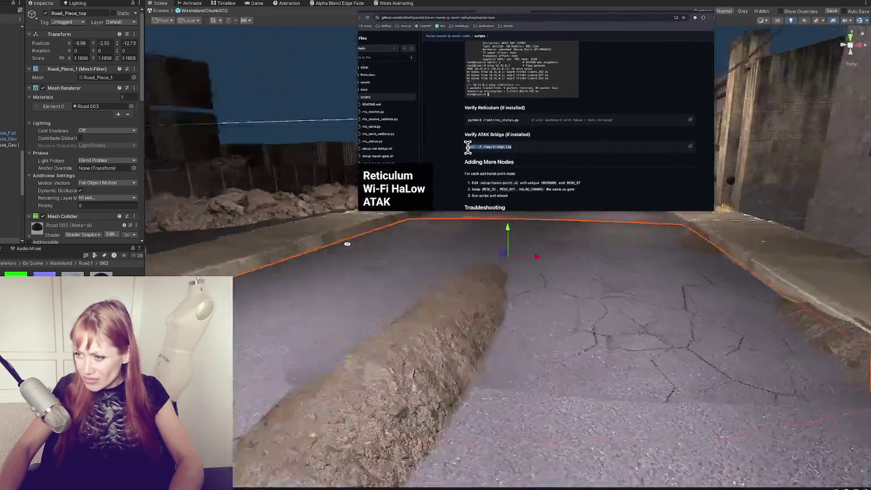
left_click_drag(347, 244, 543, 276)
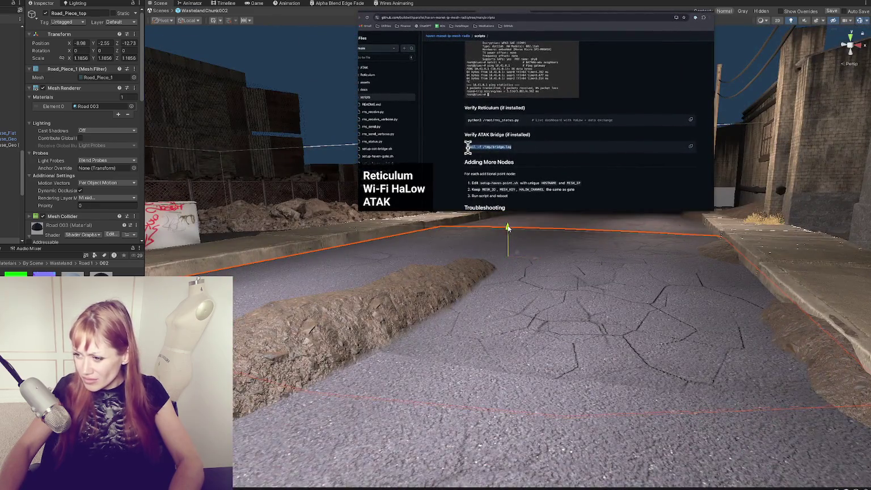
mouse_move(508, 227)
left_mouse_down()
mouse_move(311, 297)
mouse_move(409, 341)
mouse_move(502, 357)
mouse_move(317, 369)
left_mouse_up()
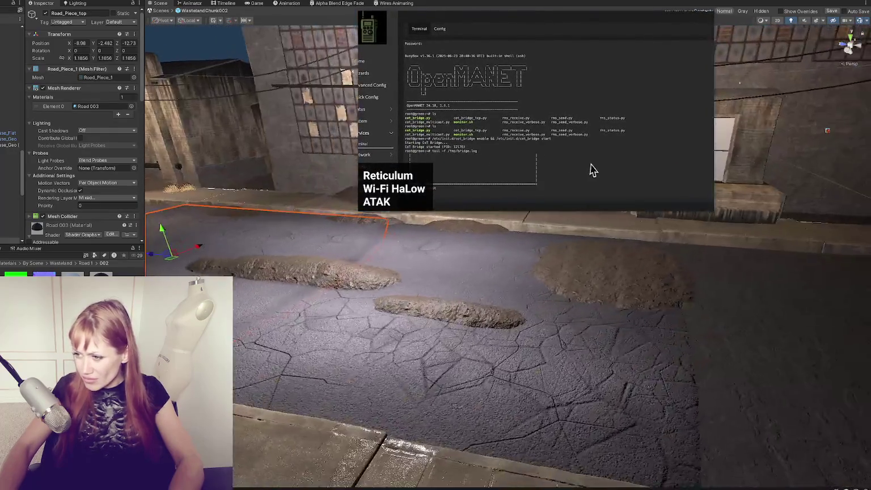
scroll(318, 368, "down", 3)
key("ctrl+d")
left_click_drag(232, 249, 772, 345)
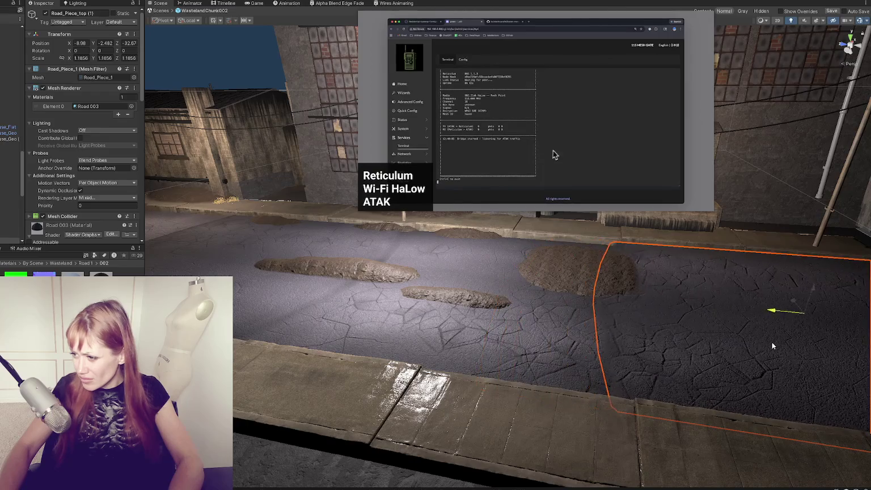
key("f")
mouse_move(421, 317)
left_mouse_down()
mouse_move(463, 330)
mouse_move(395, 333)
mouse_move(318, 317)
left_mouse_up()
mouse_move(318, 318)
left_mouse_down()
mouse_move(239, 306)
mouse_move(518, 446)
mouse_move(473, 291)
left_mouse_up()
Rotate Road_Piece_top to 180 degrees around Y
left_click(693, 287)
left_click_drag(683, 280, 647, 289)
left_click(647, 290)
key("f")
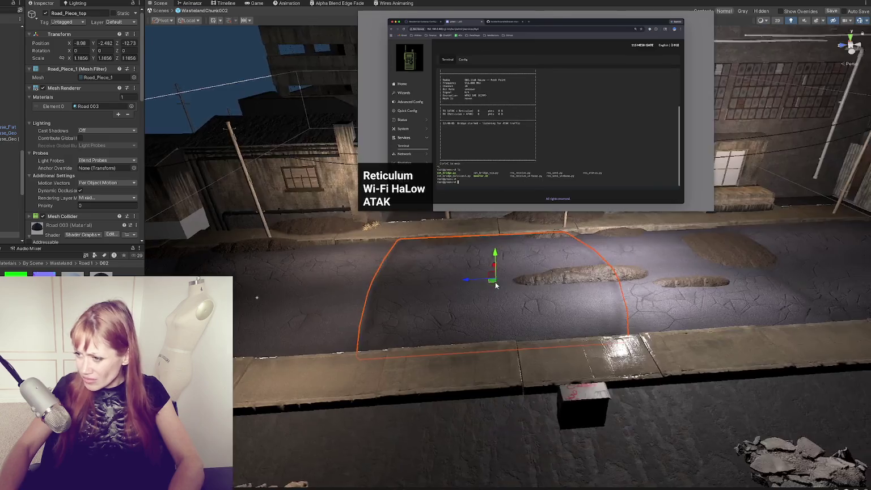
key("e")
mouse_move(441, 309)
left_mouse_down()
mouse_move(292, 333)
mouse_move(380, 345)
left_mouse_up()
left_click(291, 337)
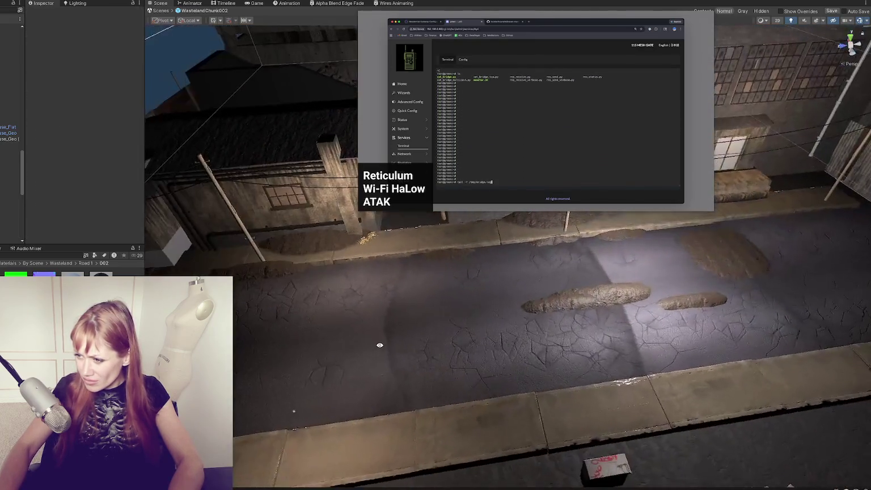
Try the road decal's Fade Height at 0.2 and 0.7, then settle on 0.07
left_click(421, 345)
scroll(85, 176, "down", 5)
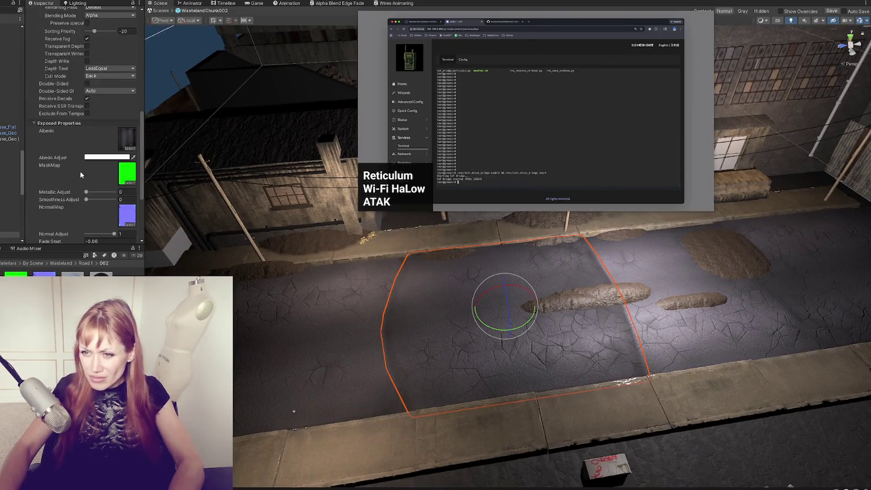
scroll(91, 176, "down", 4)
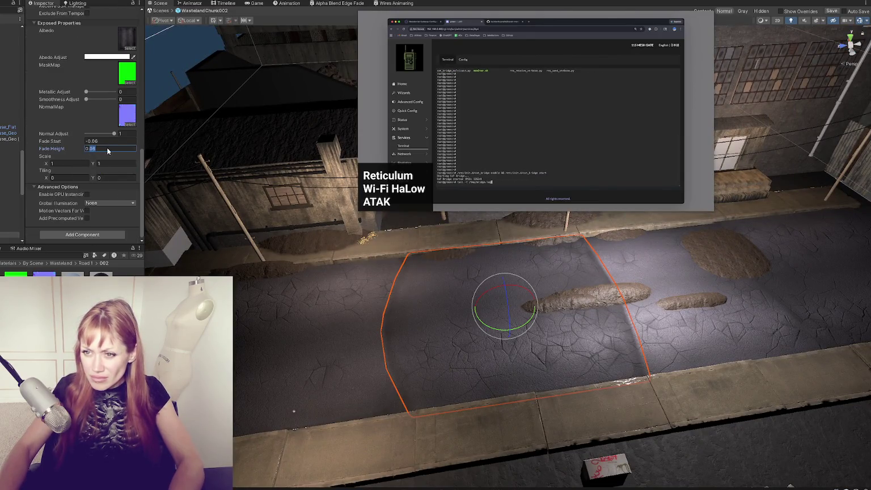
type("0.2")
key("BackSpace")
key("BackSpace")
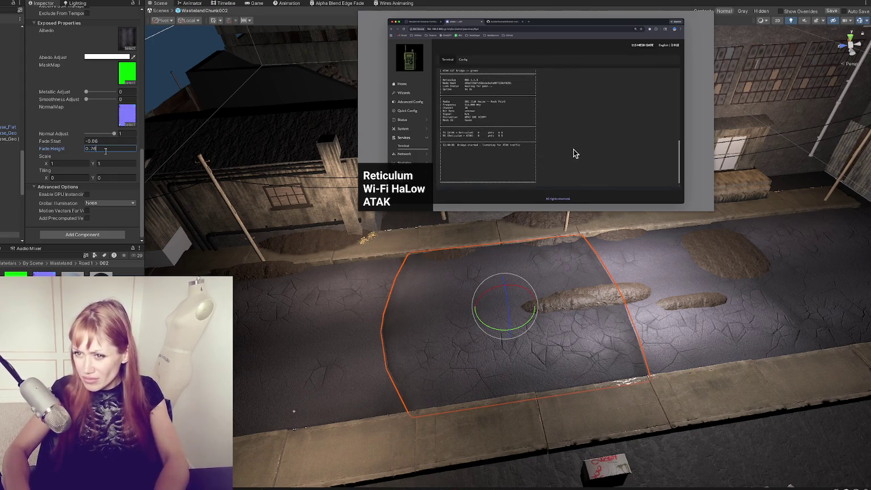
type(".7")
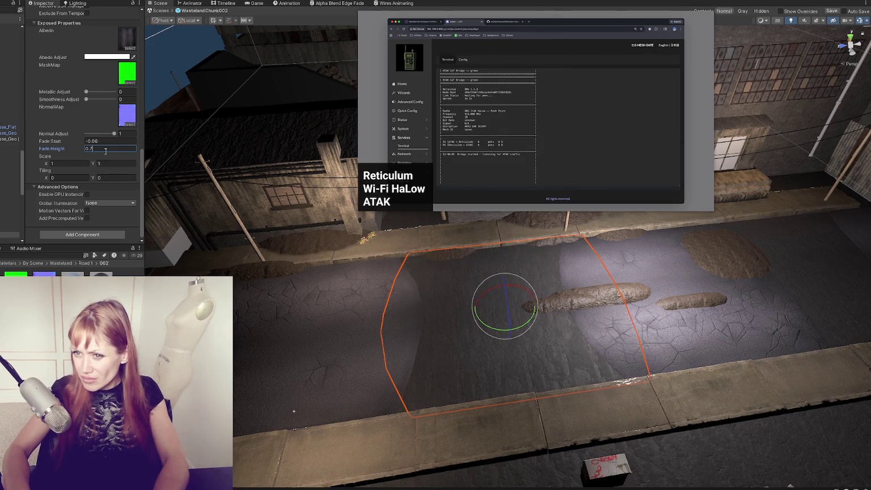
key("BackSpace")
key("BackSpace")
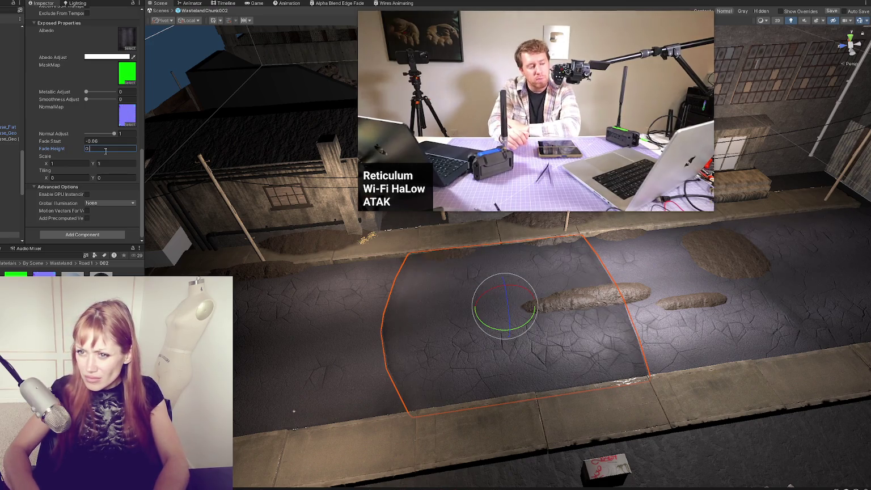
type("7")
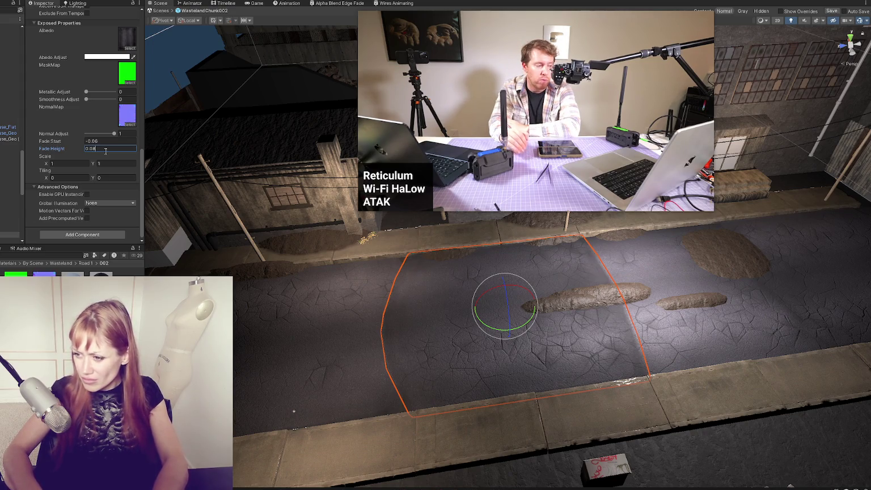
mouse_move(511, 340)
left_mouse_down()
mouse_move(361, 346)
mouse_move(506, 310)
mouse_move(436, 366)
mouse_move(472, 362)
mouse_move(449, 317)
mouse_move(438, 339)
left_mouse_up()
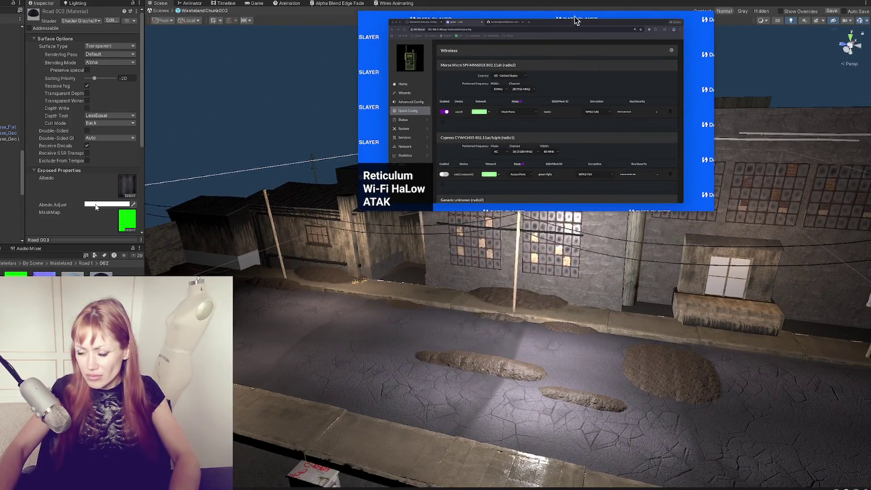
Inspect the Road 003 albedo tint and Road 002 base colour in their colour pickers
left_click(95, 205)
key("Escape")
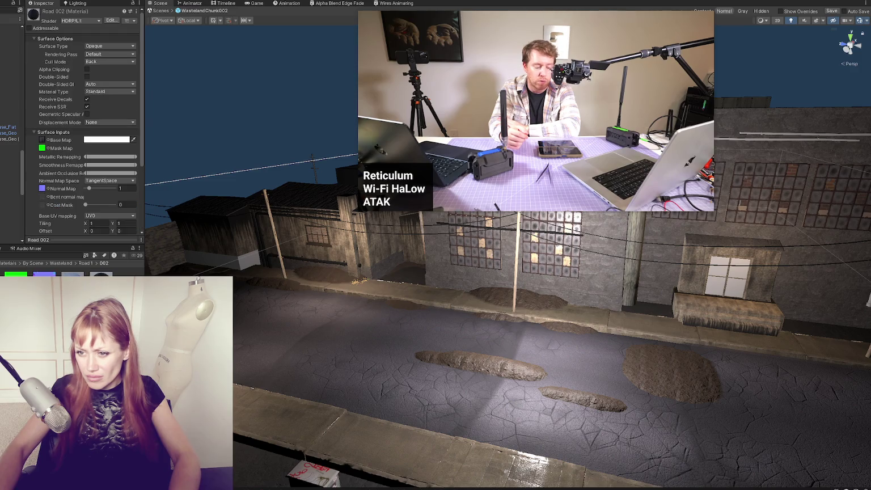
scroll(81, 223, "down", 2)
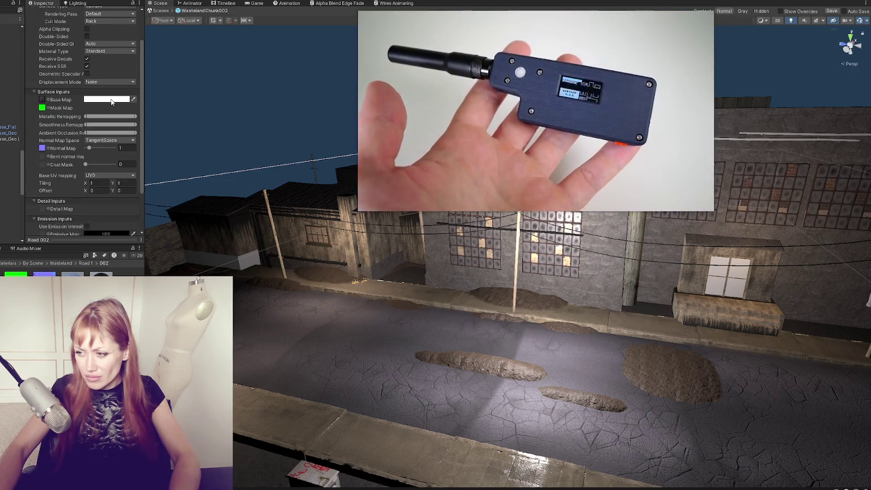
left_click(112, 102)
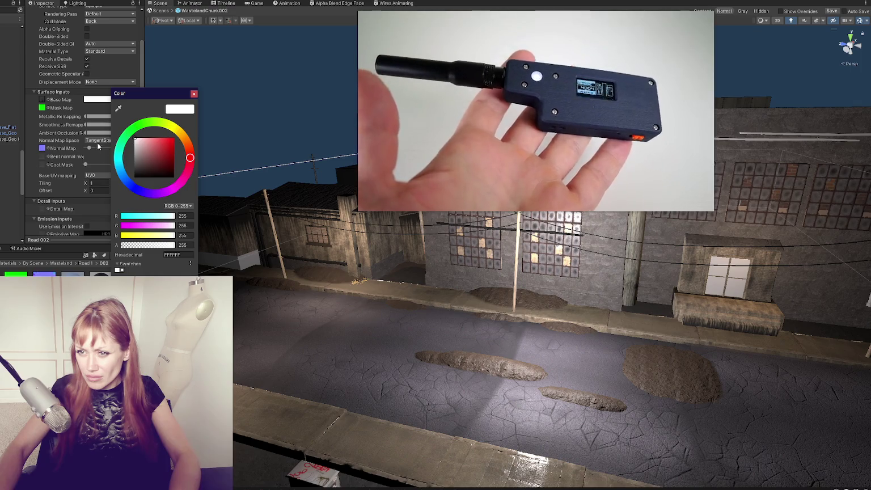
key("Escape")
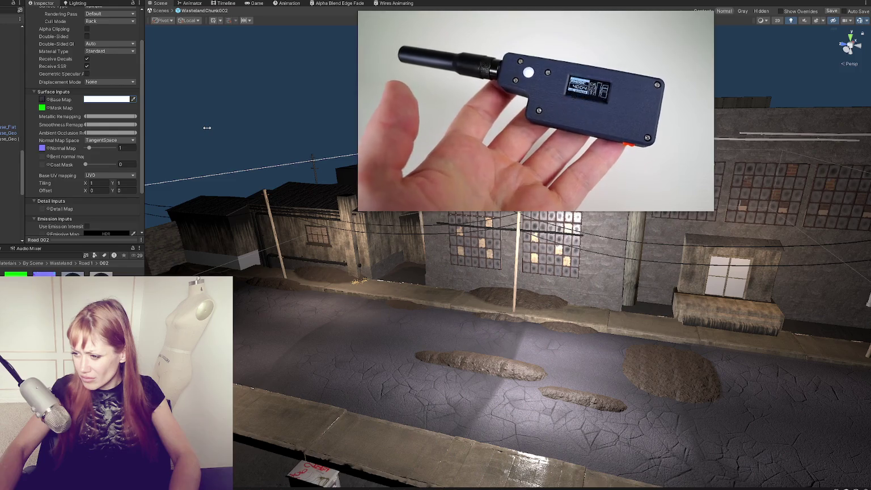
Set Road 003's Smoothness Adjust to 1 and raise Road 002's minimum Smoothness Remapping
left_click(100, 281)
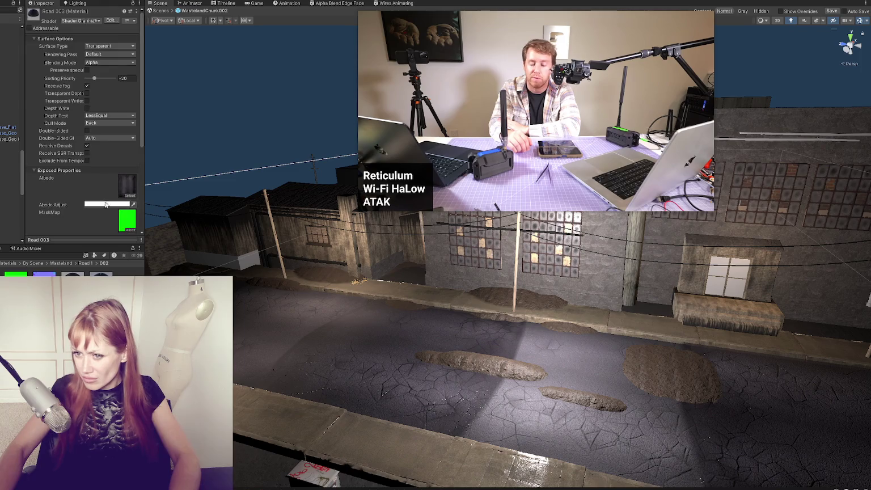
scroll(102, 199, "down", 3)
mouse_move(105, 126)
left_mouse_down()
mouse_move(133, 132)
mouse_move(101, 135)
left_mouse_up()
scroll(84, 202, "up", 5)
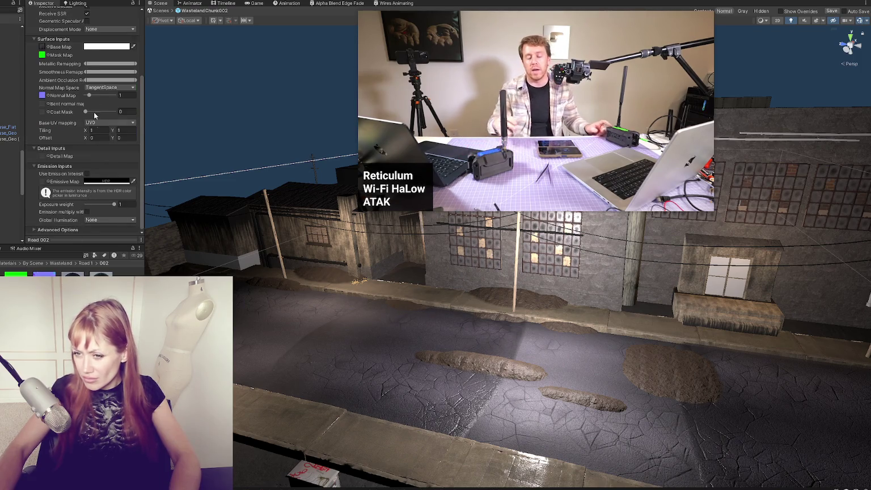
left_click_drag(86, 72, 122, 77)
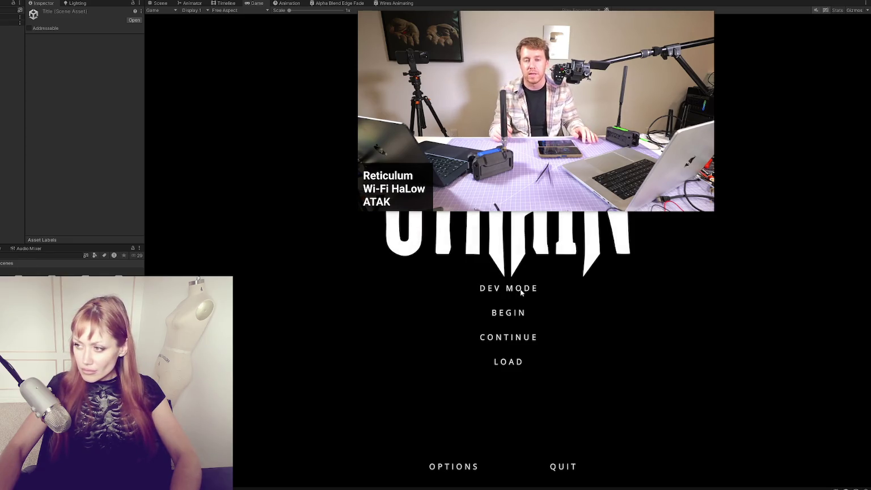
Start the game in DEV MODE, widen the Game view, walk to the street and pause
left_click(514, 289)
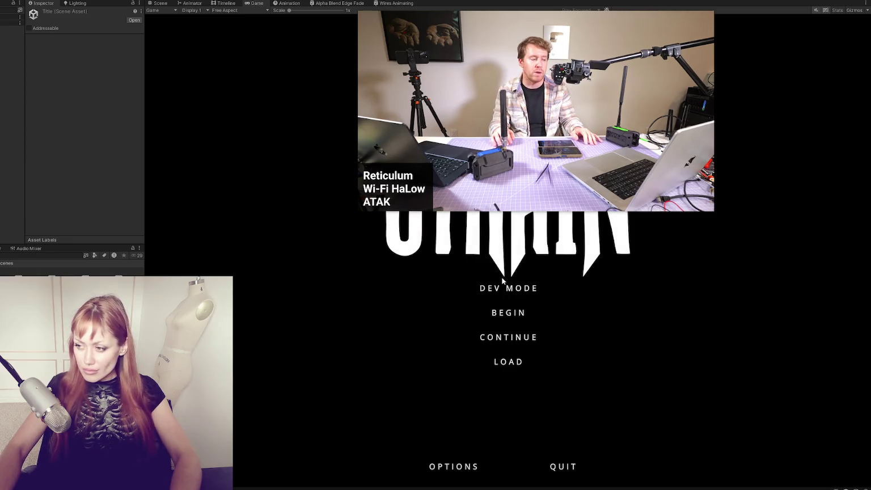
left_click(507, 290)
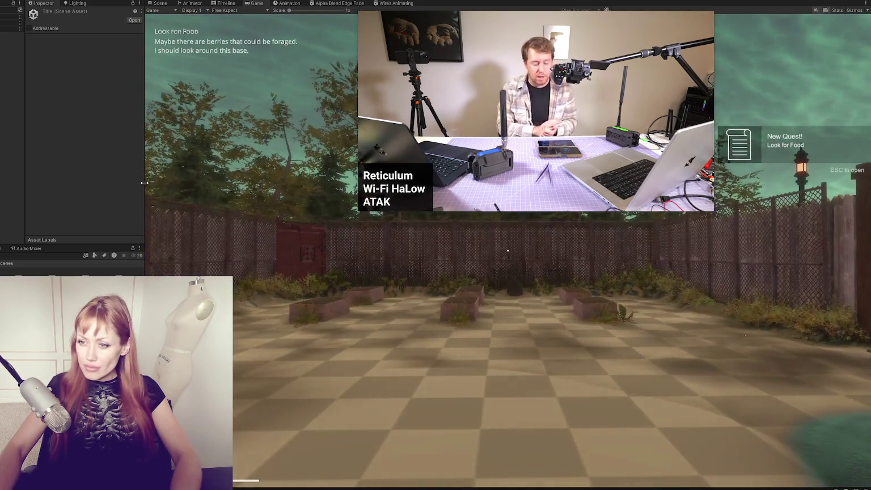
left_click_drag(145, 182, 55, 183)
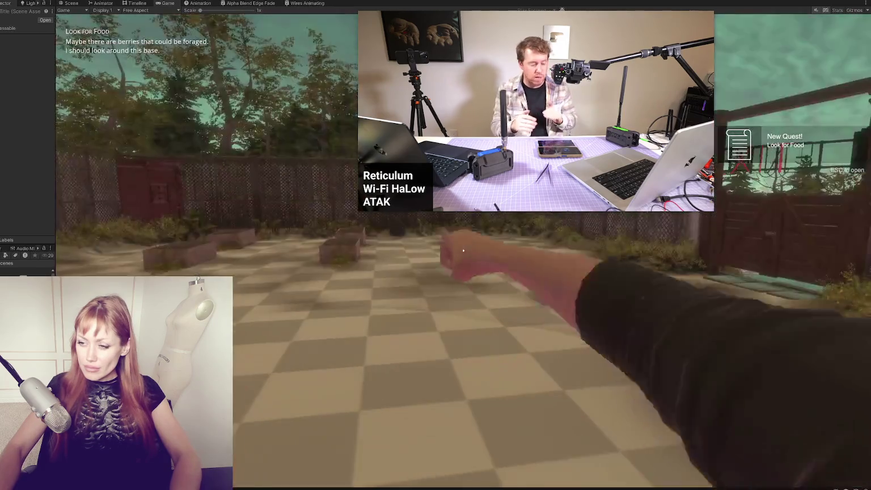
key("w")
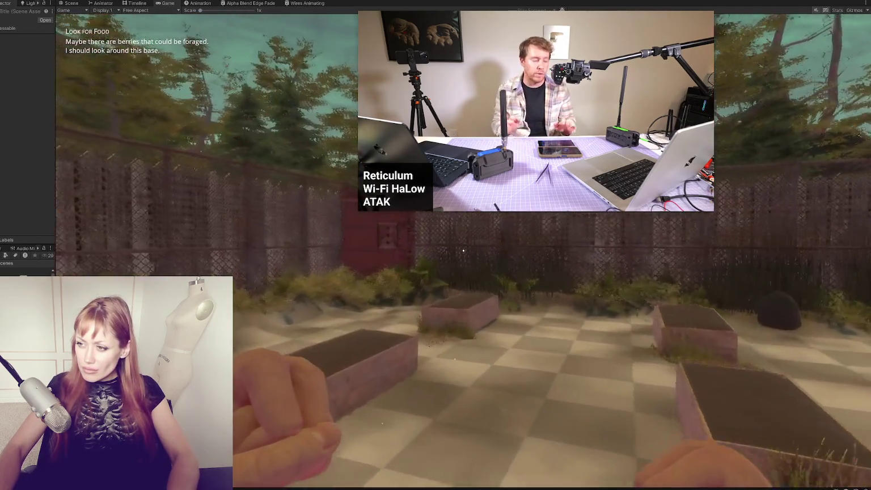
key("w")
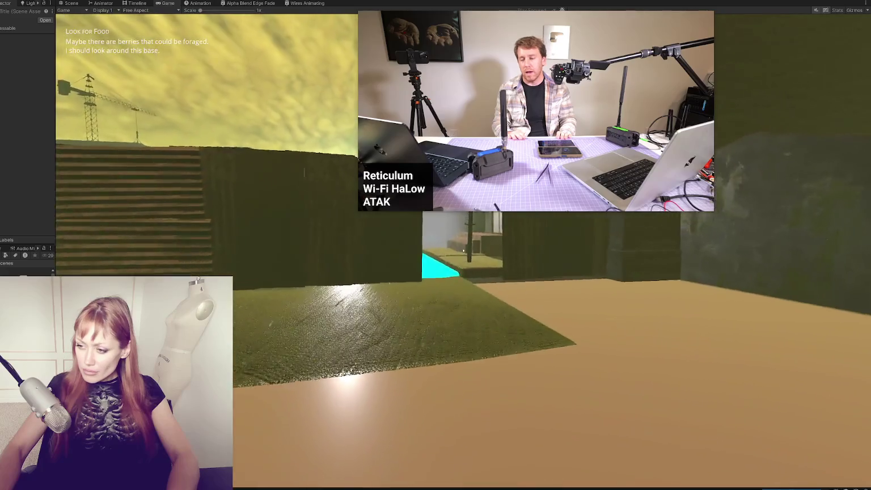
key("w")
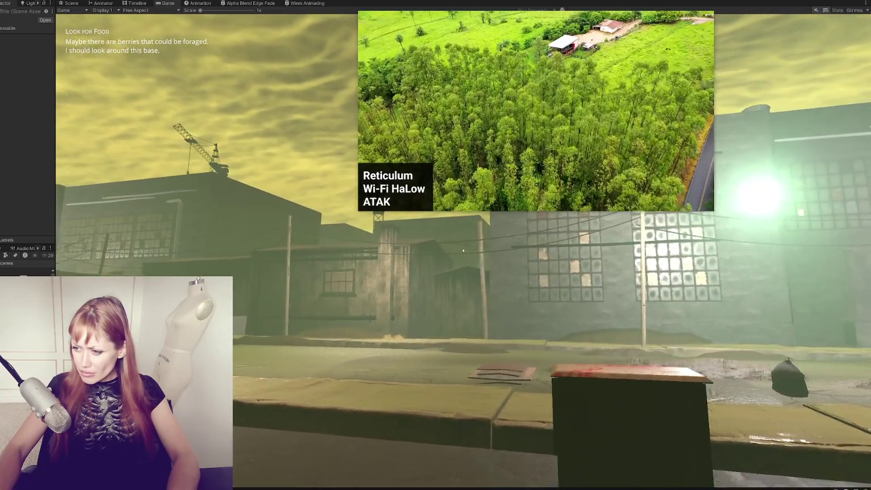
key("Escape")
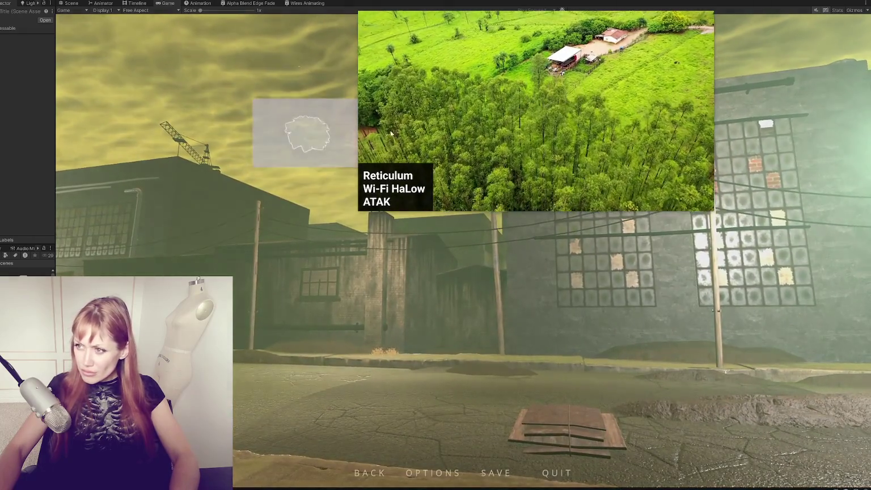
Leave play mode, select the road piece and set its smoothness to 0 with a wider range
left_click(75, 5)
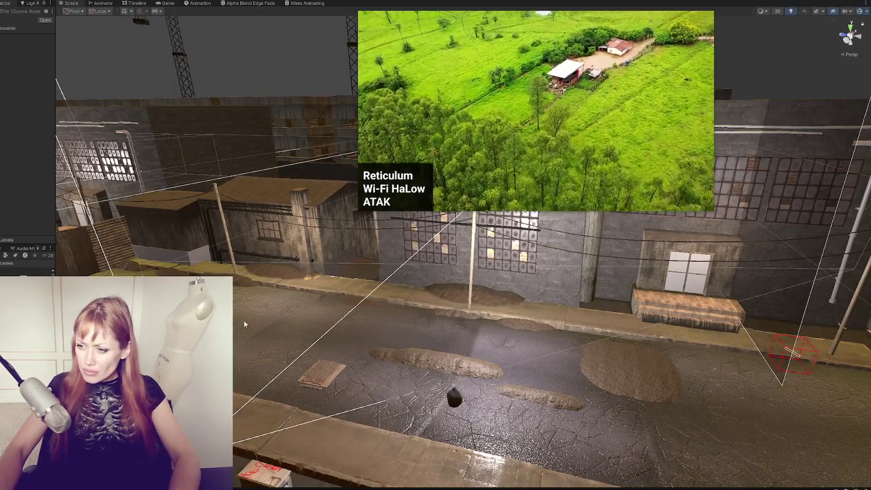
left_click(233, 332)
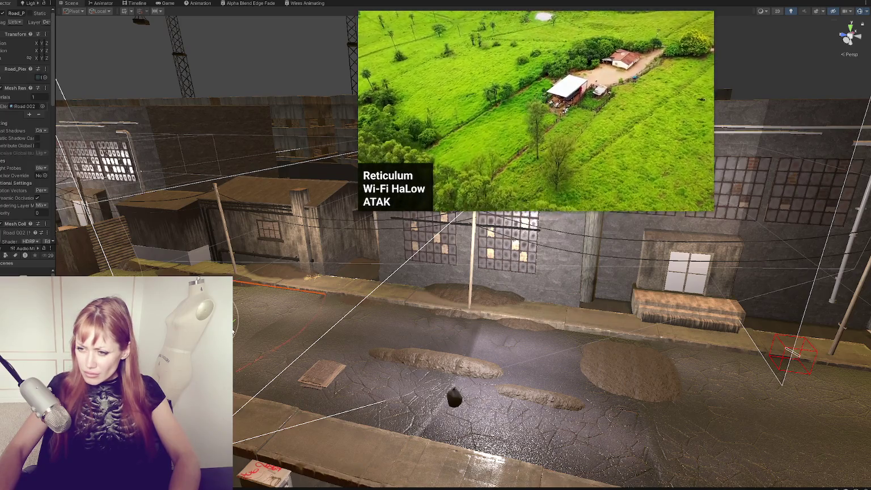
scroll(17, 189, "down", 5)
scroll(17, 170, "down", 4)
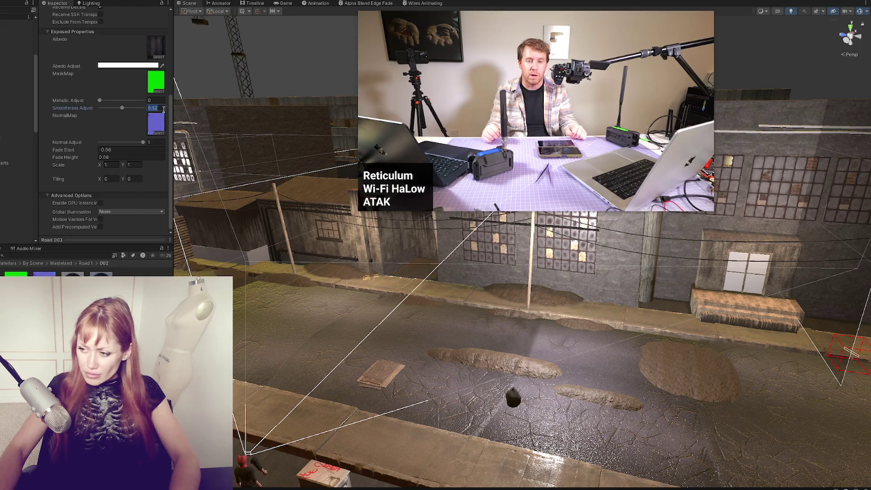
type("1")
key("BackSpace")
type("0")
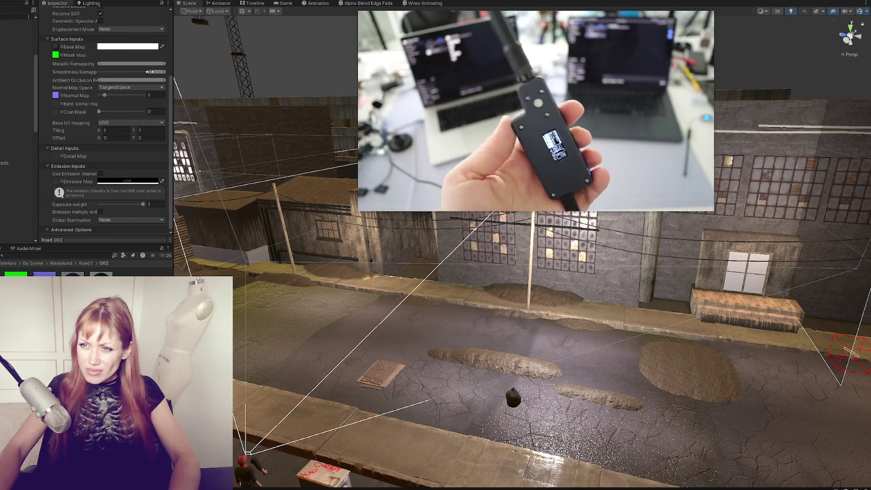
left_click_drag(150, 71, 59, 72)
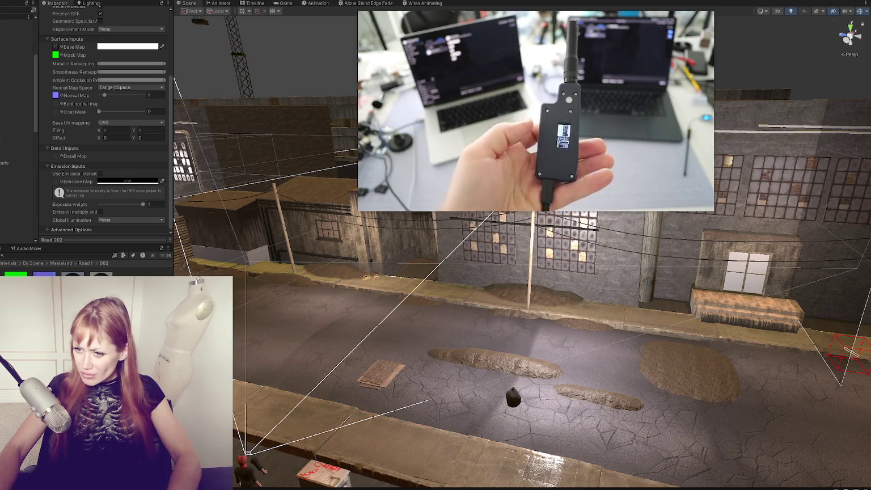
On the road material, turn Double-Sided GI off and set Sorting Priority to -22
left_click(401, 357)
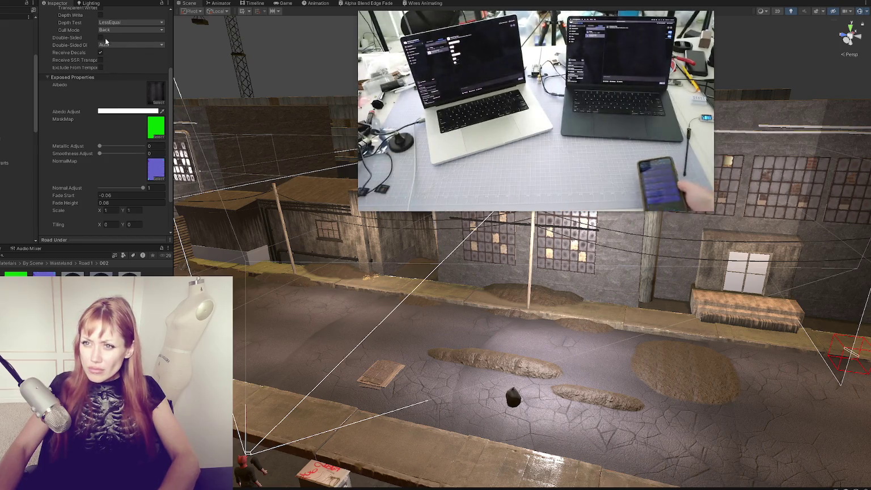
left_click(114, 45)
left_click(114, 69)
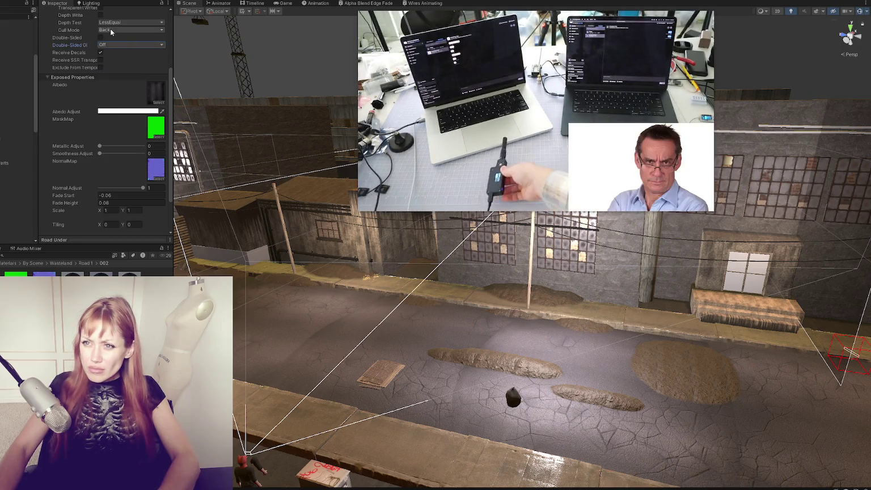
scroll(119, 87, "up", 3)
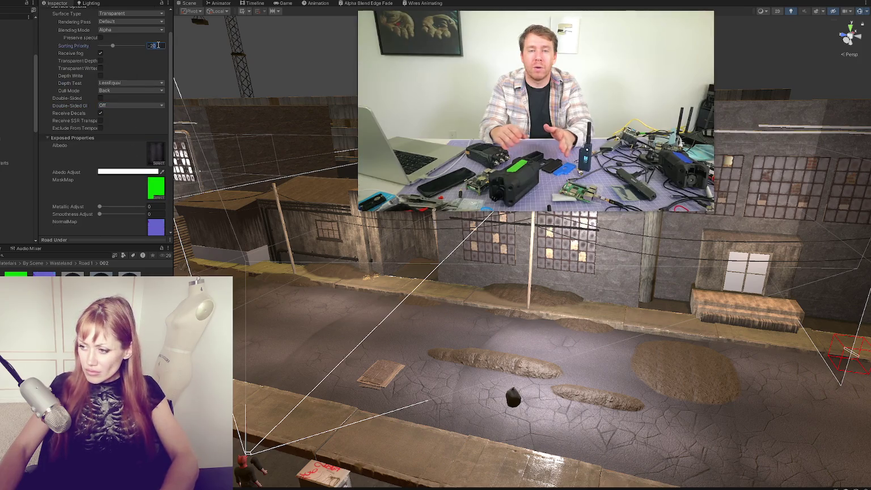
type("-22")
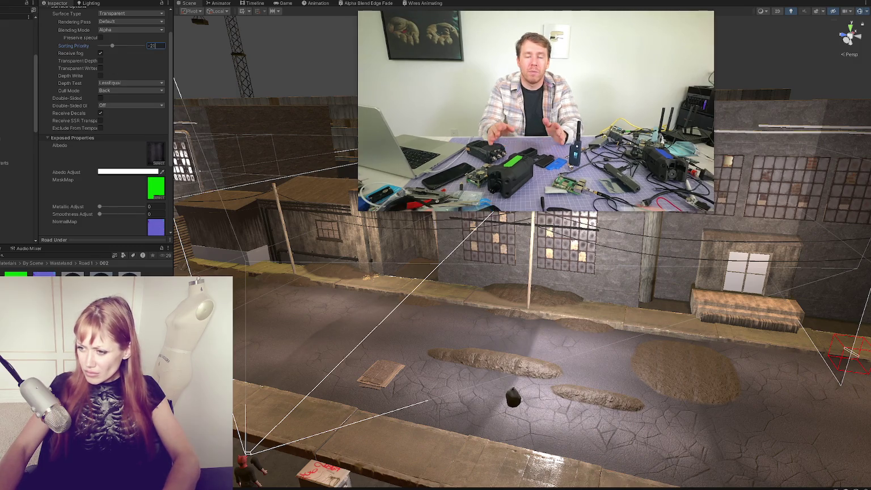
mouse_move(488, 370)
left_mouse_down()
mouse_move(567, 362)
mouse_move(454, 352)
mouse_move(471, 326)
mouse_move(529, 314)
mouse_move(542, 372)
left_mouse_up()
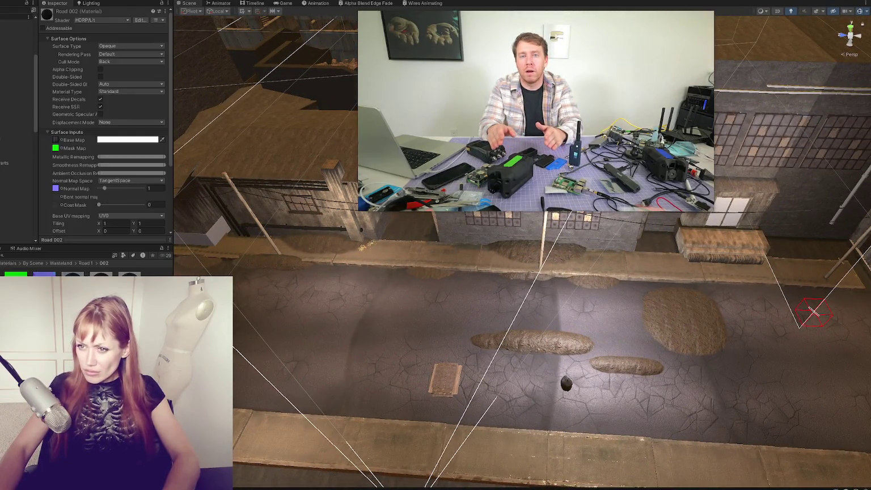
Compare the Road 002 and Road Upper albedo tints, undoing a trial darkening of Road Upper
scroll(88, 175, "down", 3)
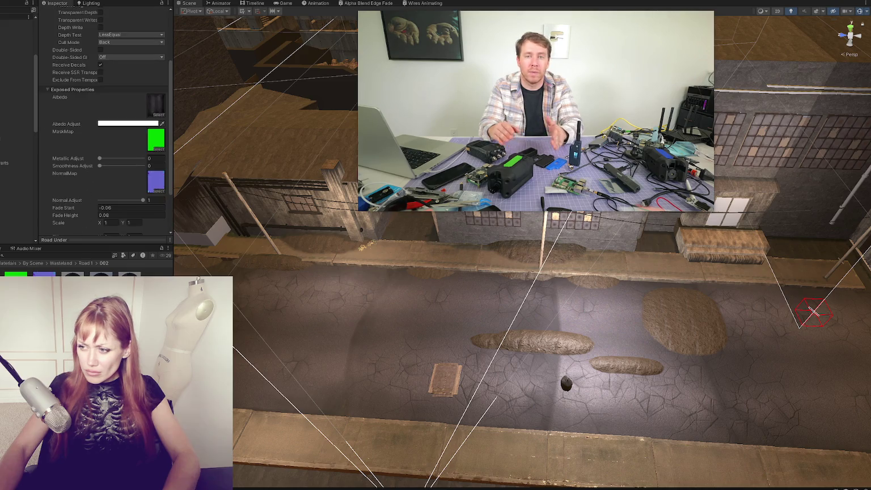
left_click(84, 260)
left_click(129, 59)
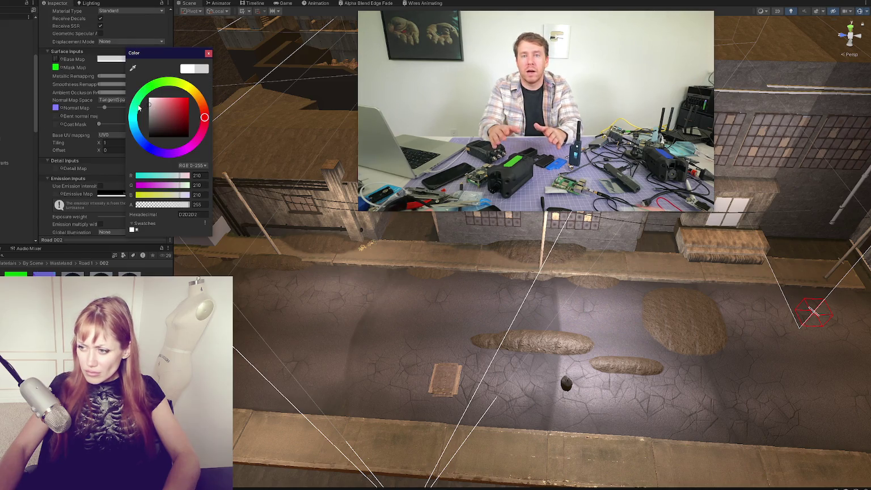
left_click(208, 52)
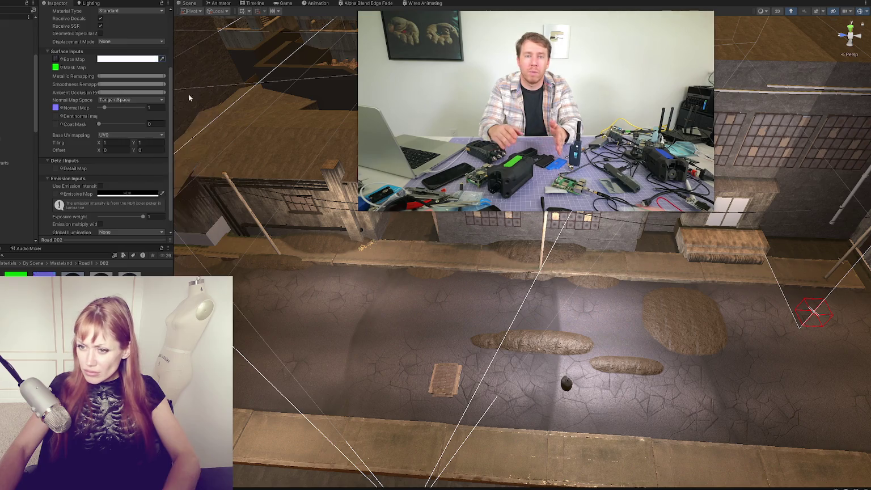
key("Right")
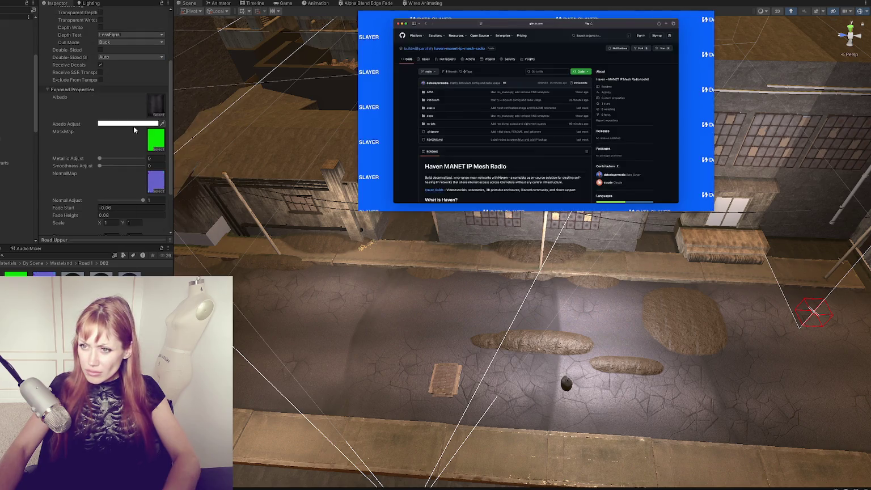
left_click(128, 124)
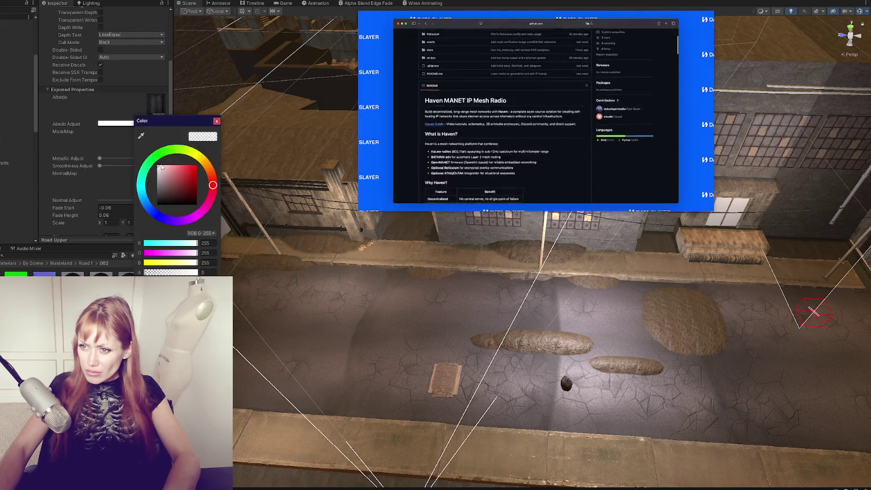
left_click(183, 150)
key("ctrl+z")
key("ctrl+z")
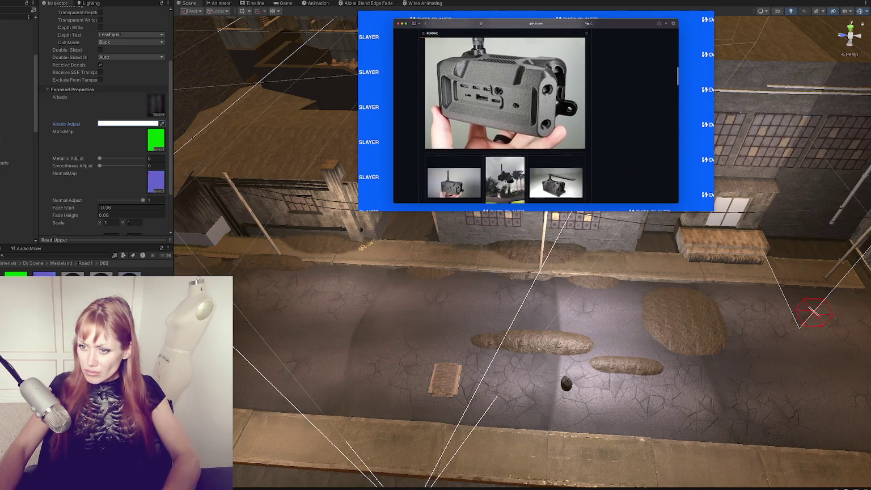
Change the Road Under Albedo Adjust tint from 212 grey to a lighter grey around 226–236
left_click(131, 124)
mouse_move(151, 172)
left_mouse_down()
mouse_move(120, 182)
mouse_move(122, 172)
mouse_move(112, 183)
mouse_move(115, 176)
left_mouse_up()
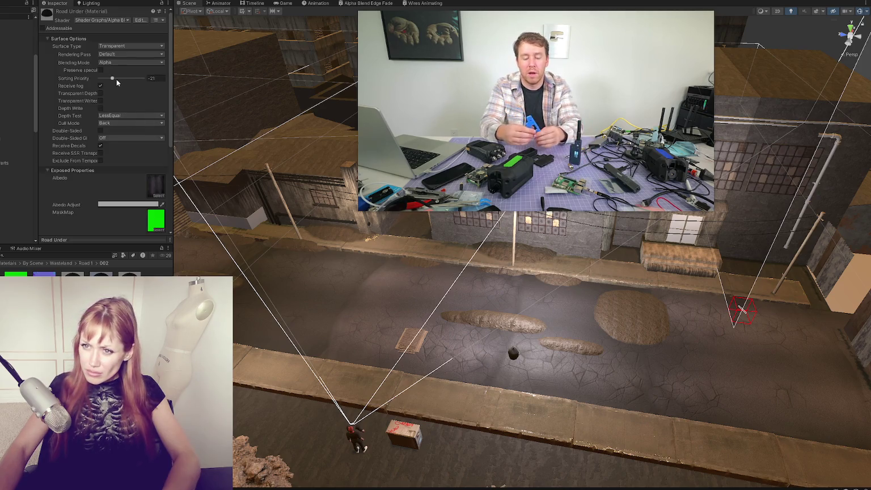
scroll(126, 145, "down", 3)
left_click(126, 124)
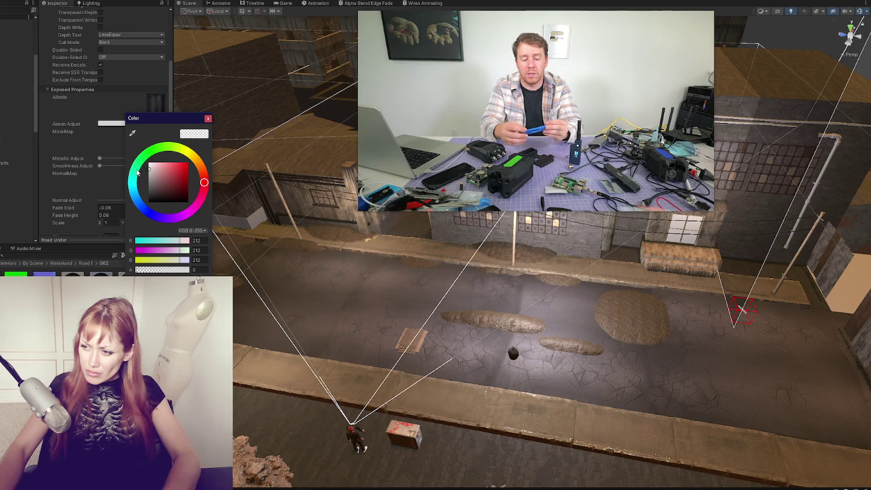
left_click_drag(137, 173, 132, 166)
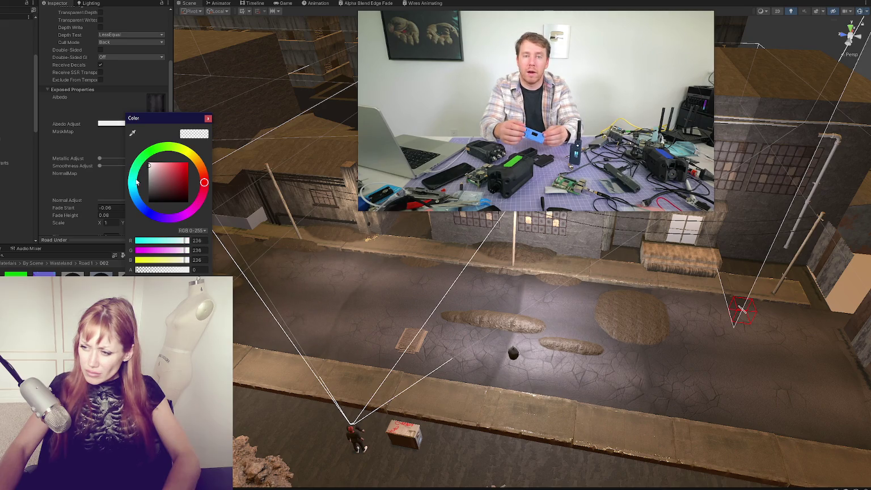
left_click(372, 241)
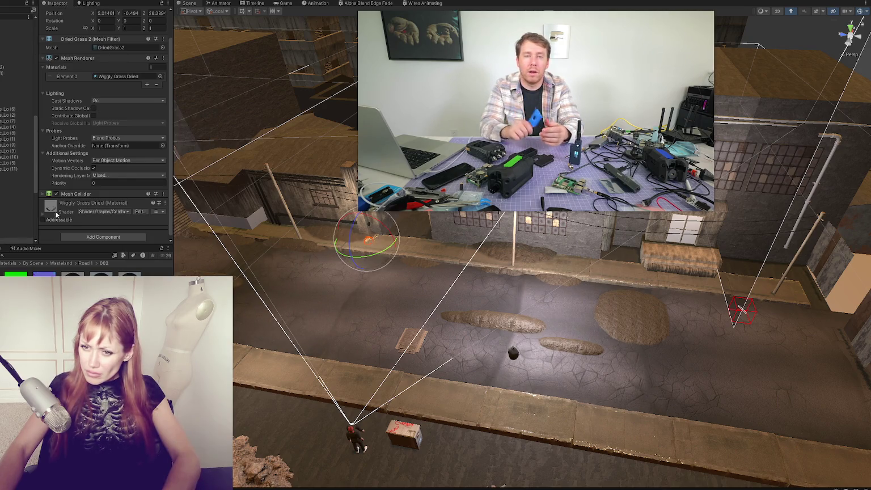
Inspect the Grass Short and Grass Long clumps from a low side view
left_click(370, 241)
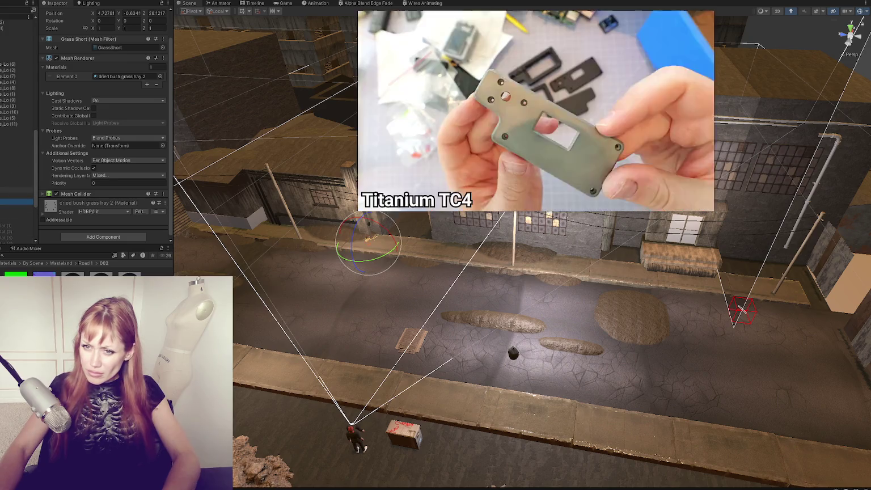
left_click(335, 274)
key("f")
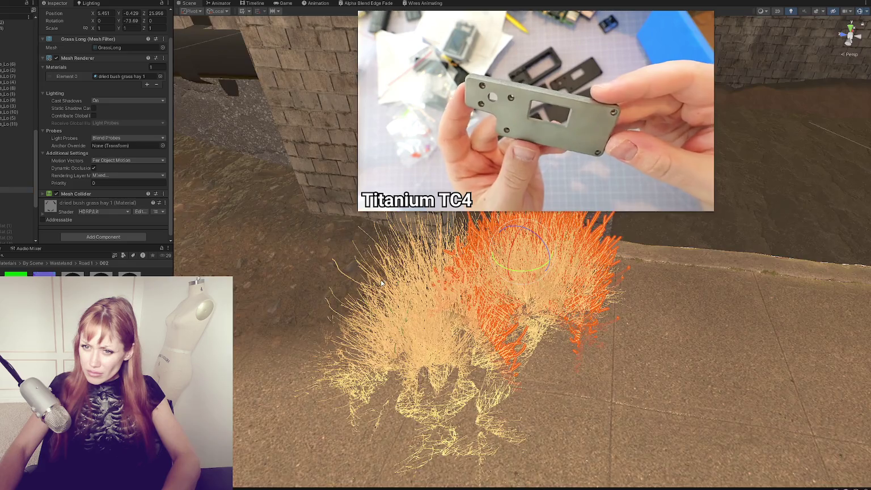
scroll(381, 281, "down", 5)
left_click_drag(622, 280, 429, 238)
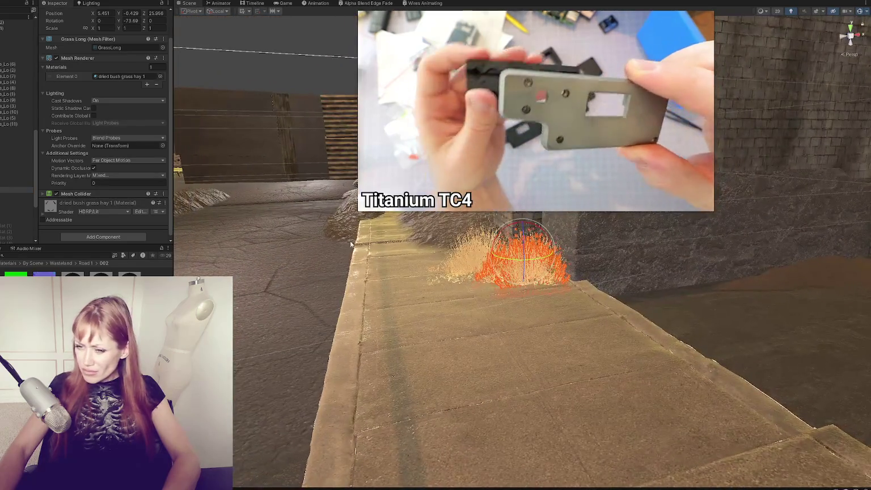
scroll(57, 203, "down", 1)
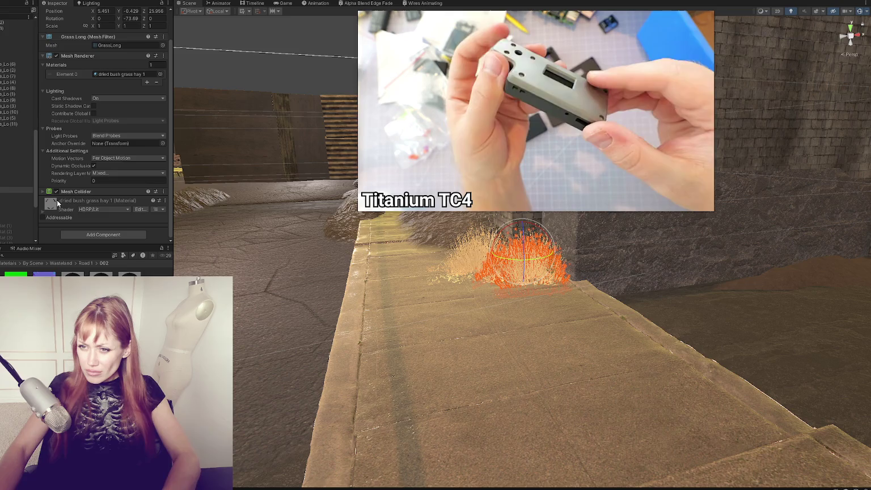
Move the Dried Grass 2 clump off the walkway onto the cracked asphalt
left_click(2, 196)
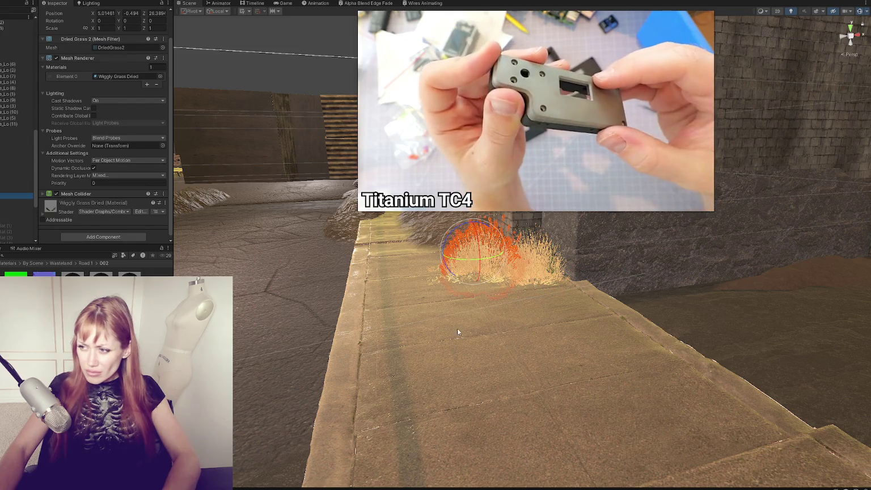
key("f")
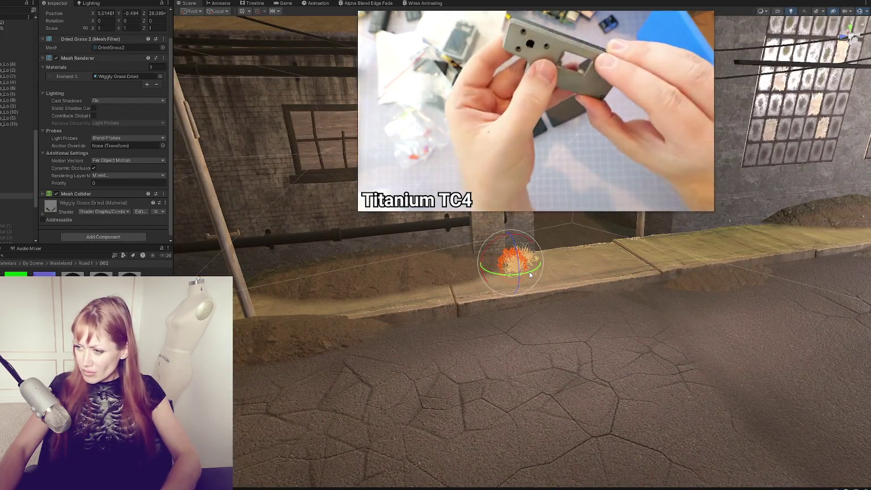
key("w")
mouse_move(530, 271)
left_mouse_down()
mouse_move(583, 360)
mouse_move(565, 314)
mouse_move(420, 272)
left_mouse_up()
mouse_move(369, 256)
left_mouse_down()
mouse_move(511, 241)
mouse_move(467, 253)
mouse_move(538, 254)
mouse_move(504, 272)
mouse_move(496, 292)
mouse_move(488, 252)
mouse_move(581, 275)
mouse_move(606, 315)
left_mouse_up()
key("f")
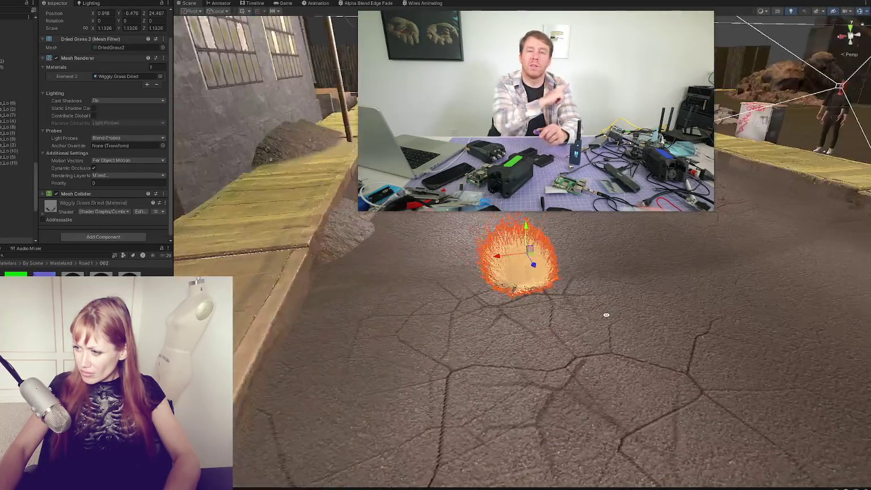
Sink the grass clump slightly into the asphalt and shift it a little along X
mouse_move(527, 241)
left_mouse_down()
mouse_move(527, 253)
mouse_move(569, 169)
left_mouse_up()
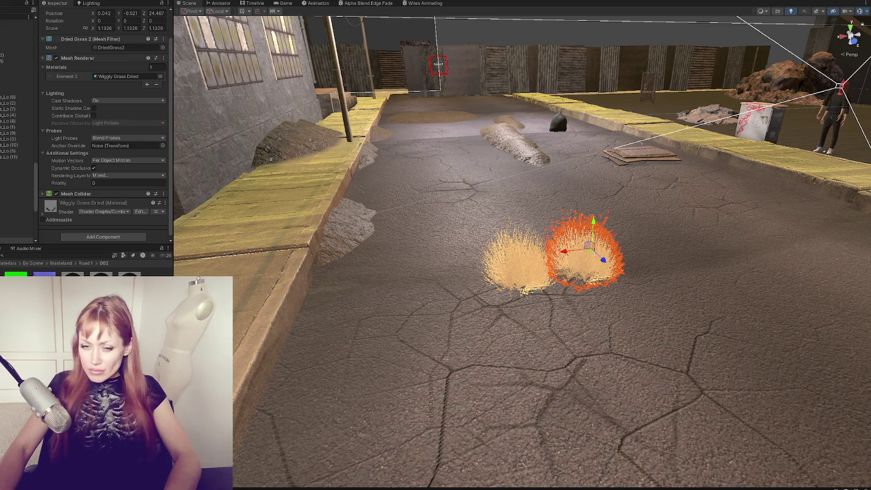
key("f")
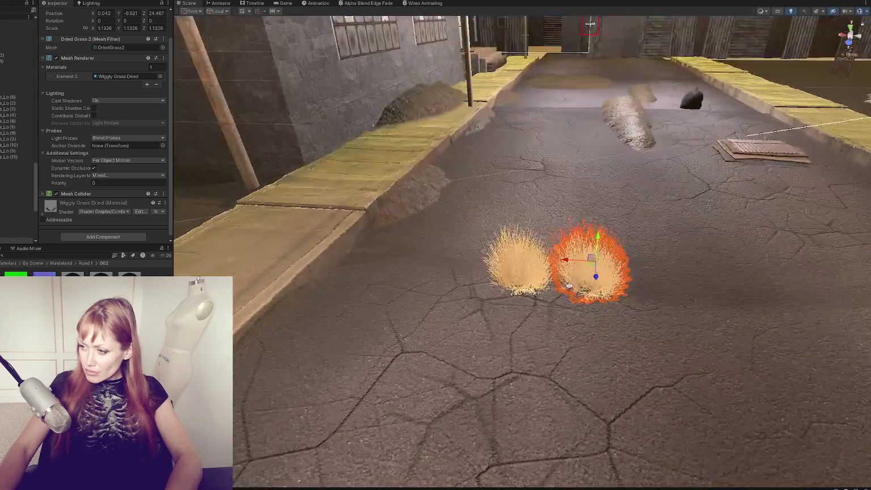
left_click_drag(534, 271, 529, 305)
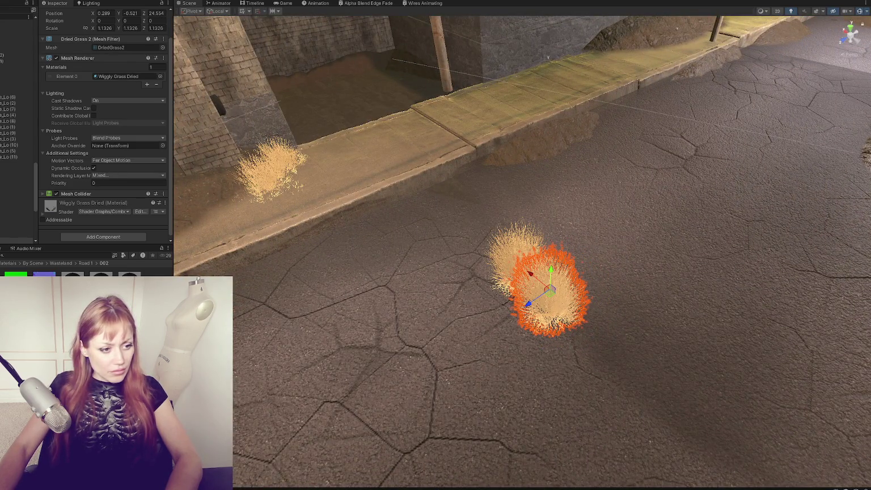
mouse_move(646, 284)
left_mouse_down()
mouse_move(680, 249)
mouse_move(482, 269)
mouse_move(488, 245)
mouse_move(466, 253)
mouse_move(478, 252)
mouse_move(480, 205)
left_mouse_up()
Scale the grass clump up to about 1.39 and rotate it around Y
key("r")
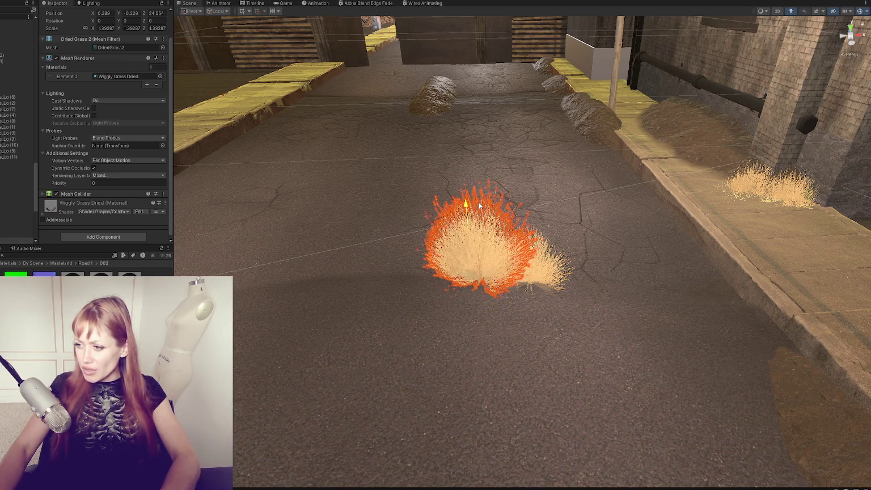
mouse_move(492, 241)
left_mouse_down()
mouse_move(420, 244)
mouse_move(517, 226)
mouse_move(486, 208)
mouse_move(443, 229)
mouse_move(456, 228)
mouse_move(350, 262)
mouse_move(455, 230)
mouse_move(431, 217)
mouse_move(610, 188)
left_mouse_up()
key("e")
key("w")
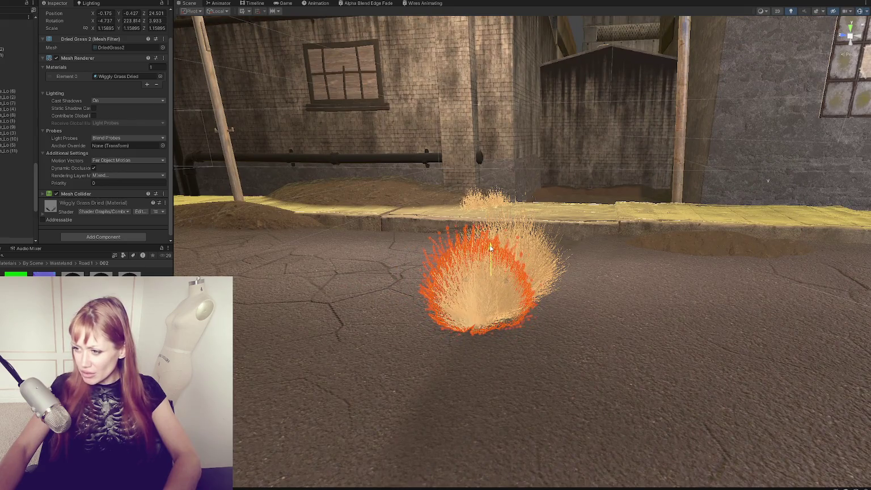
mouse_move(578, 249)
left_mouse_down()
mouse_move(326, 292)
mouse_move(420, 336)
left_mouse_up()
left_click(368, 288)
left_click_drag(367, 287, 607, 262)
left_click(606, 261)
Duplicate the grass clump by the wall, place the copy in the road and turn it about 69°
key("f")
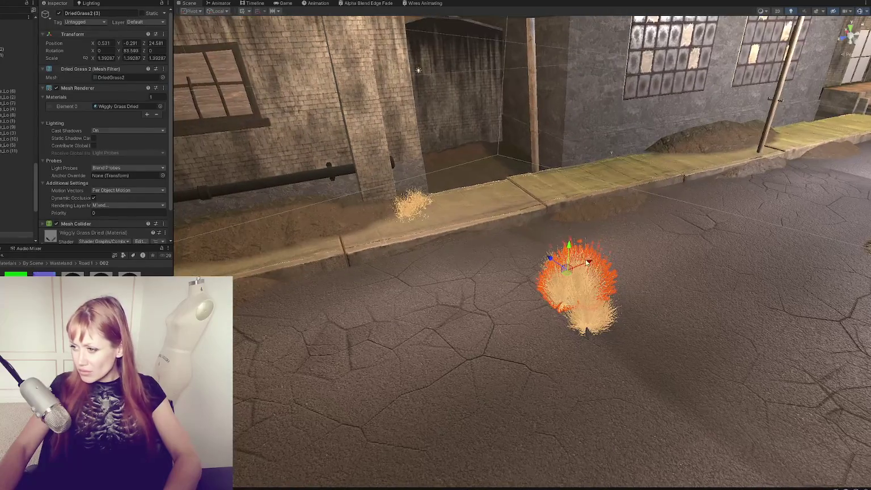
left_click(413, 211)
key("ctrl+d")
mouse_move(396, 203)
left_mouse_down()
mouse_move(453, 341)
mouse_move(531, 318)
mouse_move(500, 245)
mouse_move(517, 230)
left_mouse_up()
key("f")
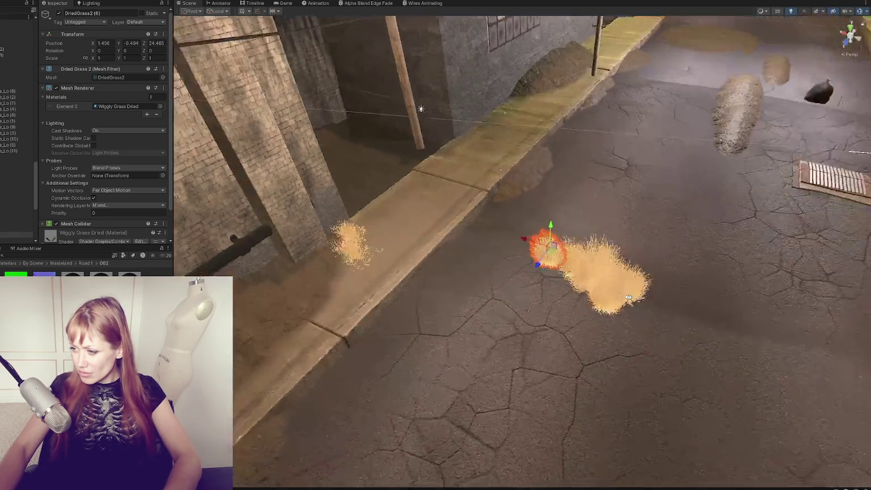
key("e")
mouse_move(549, 259)
left_mouse_down()
mouse_move(480, 261)
mouse_move(419, 229)
mouse_move(456, 233)
mouse_move(452, 209)
left_mouse_up()
key("ctrl+d")
key("w")
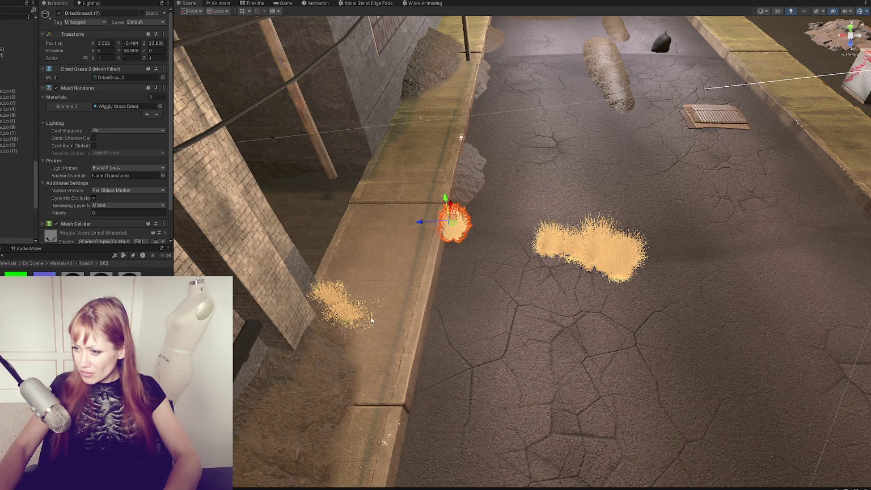
Nudge GrassShort (5) slightly and add a copy rotated to a new angle
left_click(372, 321)
left_click(371, 322)
left_click(371, 322)
left_click(369, 322)
left_click(370, 321)
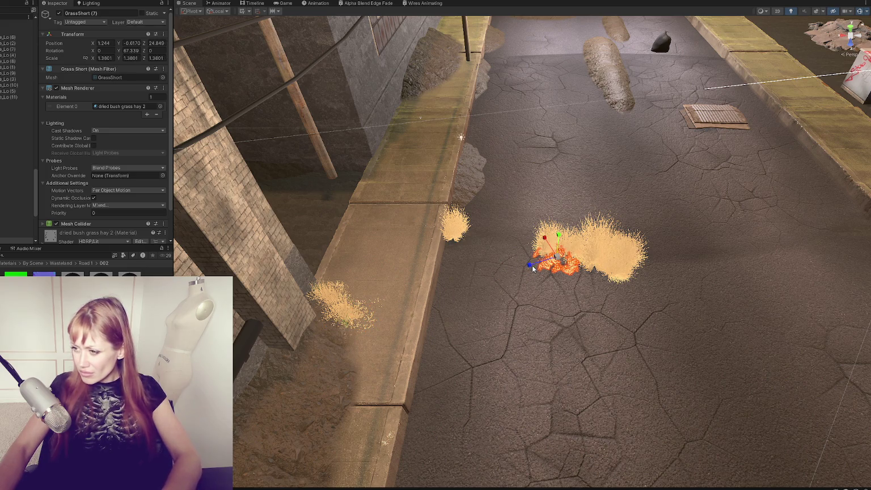
left_click_drag(532, 270, 517, 270)
key("ctrl+d")
key("e")
mouse_move(534, 242)
left_mouse_down()
mouse_move(499, 248)
mouse_move(481, 218)
mouse_move(476, 246)
mouse_move(447, 223)
left_mouse_up()
key("w")
Add more rotated short-grass copies and move them into place along the curb
key("ctrl+d")
key("e")
key("ctrl+d")
key("e")
key("w")
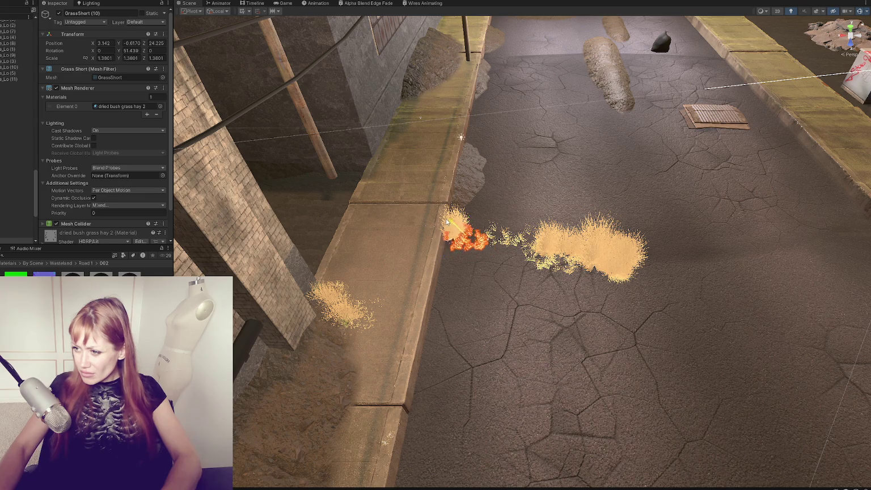
mouse_move(470, 250)
left_mouse_down()
mouse_move(454, 237)
mouse_move(584, 223)
left_mouse_up()
key("ctrl+d")
key("w")
key("e")
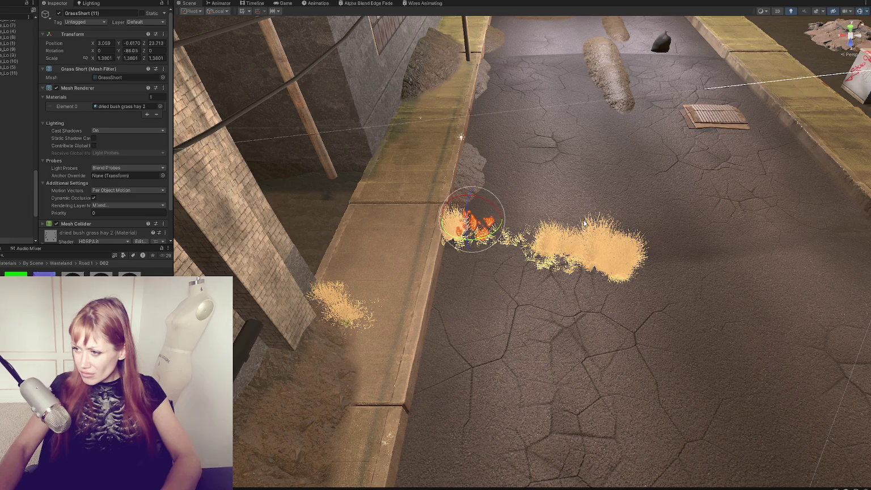
mouse_move(504, 224)
left_mouse_down()
mouse_move(657, 228)
mouse_move(678, 238)
mouse_move(679, 259)
left_mouse_up()
Move the larger dried grass clump sideways and check the nearby short clumps at road level
left_click(562, 250)
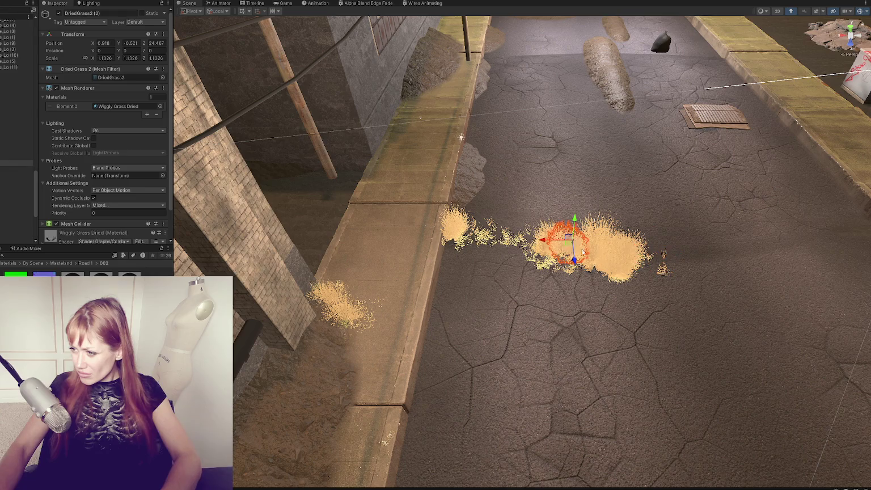
mouse_move(546, 243)
left_mouse_down()
mouse_move(652, 260)
mouse_move(370, 238)
mouse_move(397, 241)
left_mouse_up()
left_click(549, 277)
key("f")
left_click_drag(730, 242, 624, 184)
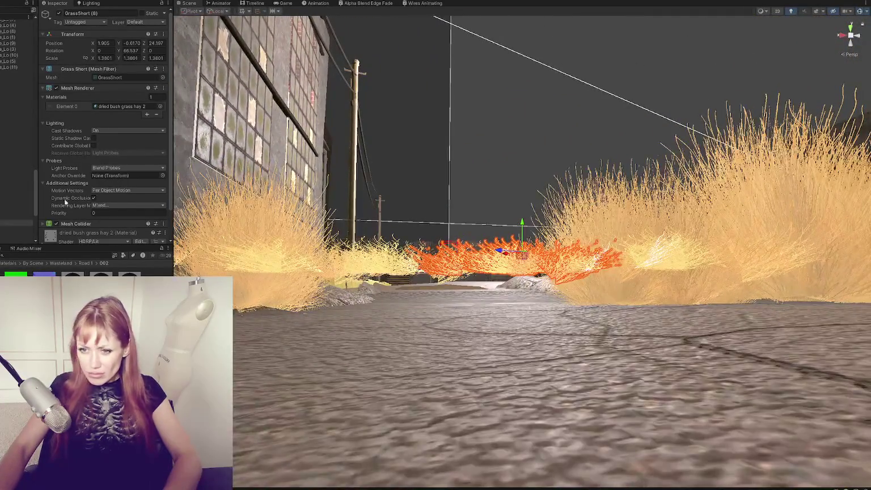
left_click(17, 187)
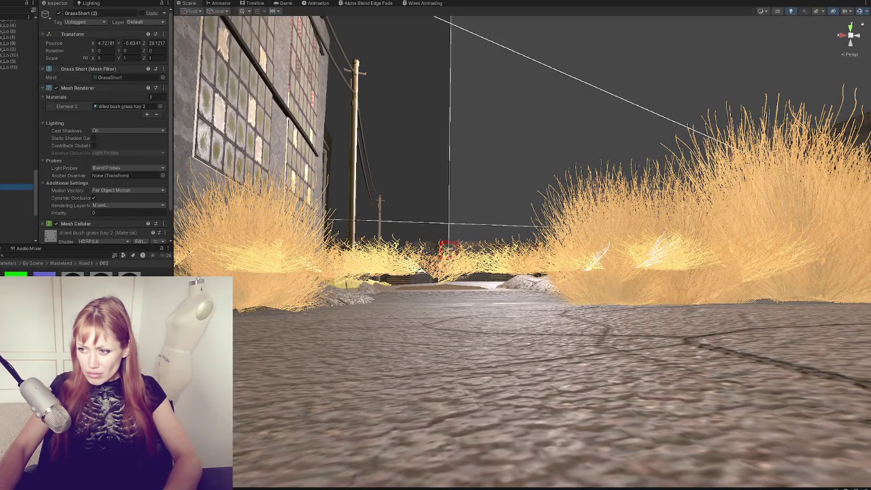
left_click_drag(379, 254, 526, 260)
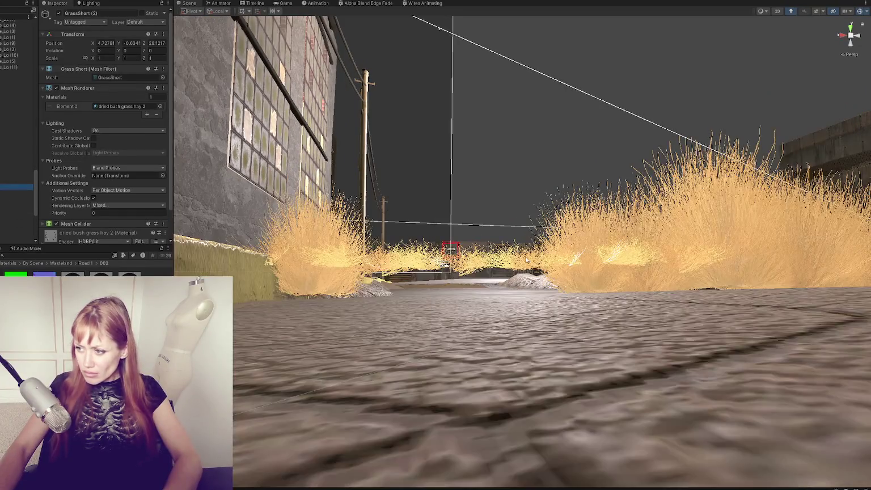
double_click(4, 206)
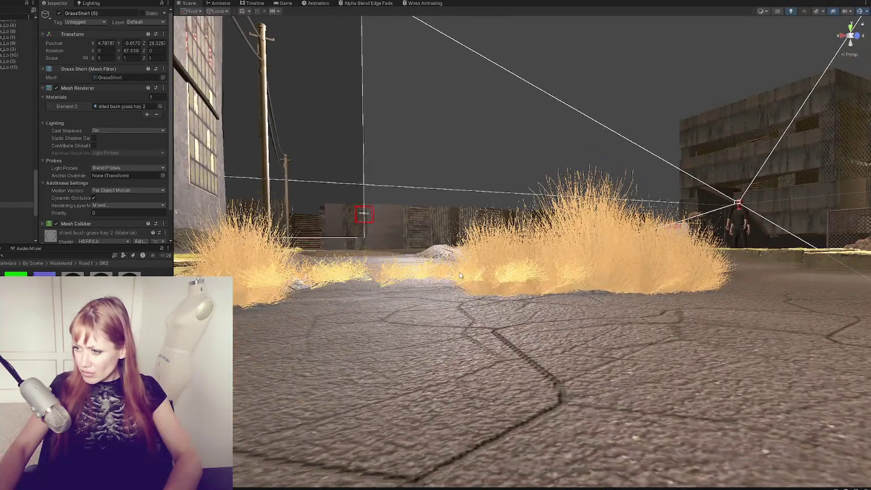
Sink several selected road grass clumps lower into the asphalt together
left_click(461, 276)
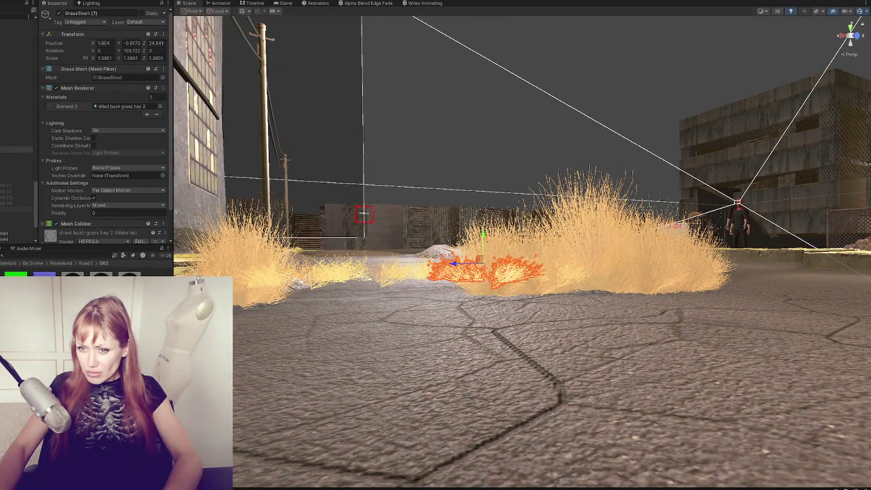
left_click(391, 268, "shift")
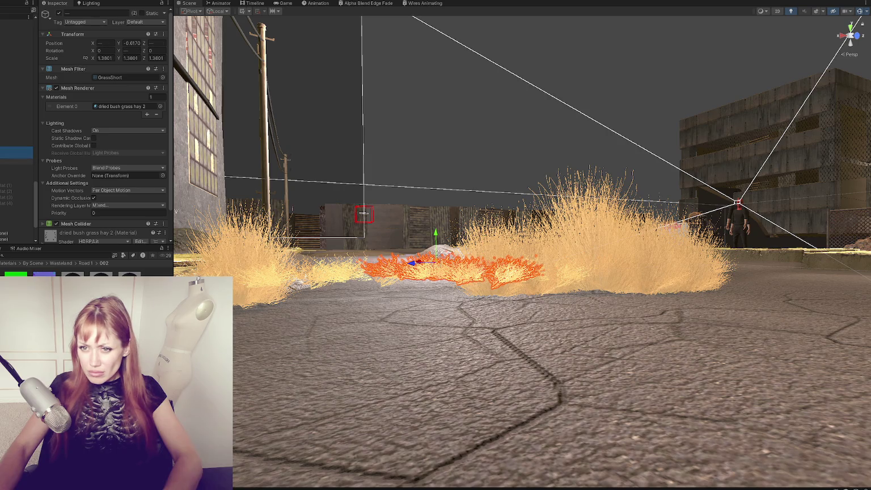
key("shift+Down")
key("shift+Down")
key("shift+Down")
left_click_drag(484, 281, 631, 273)
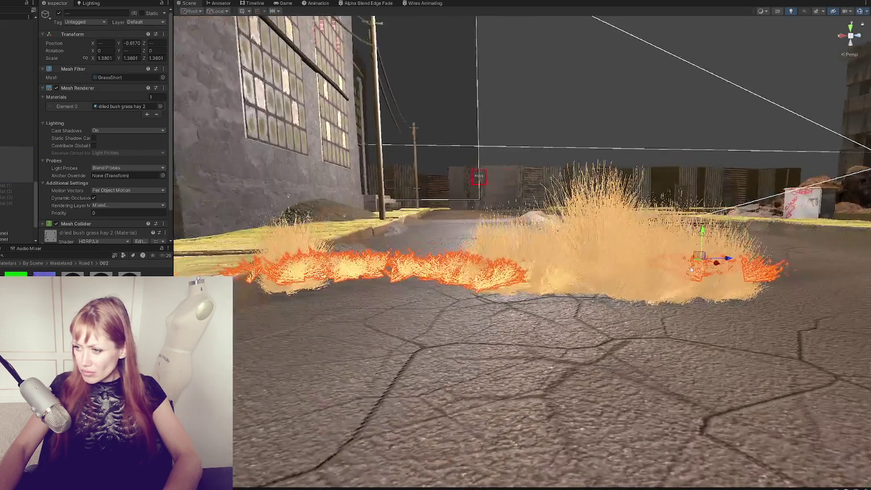
left_click_drag(702, 233, 704, 257)
Review the surrounding grass clumps one by one, finishing with a top-down view of the curb clump
left_click(556, 282)
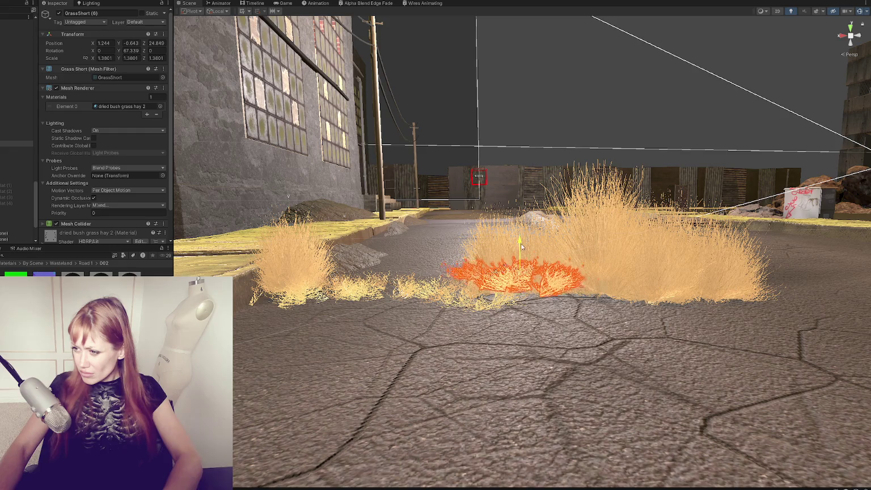
left_click(511, 254)
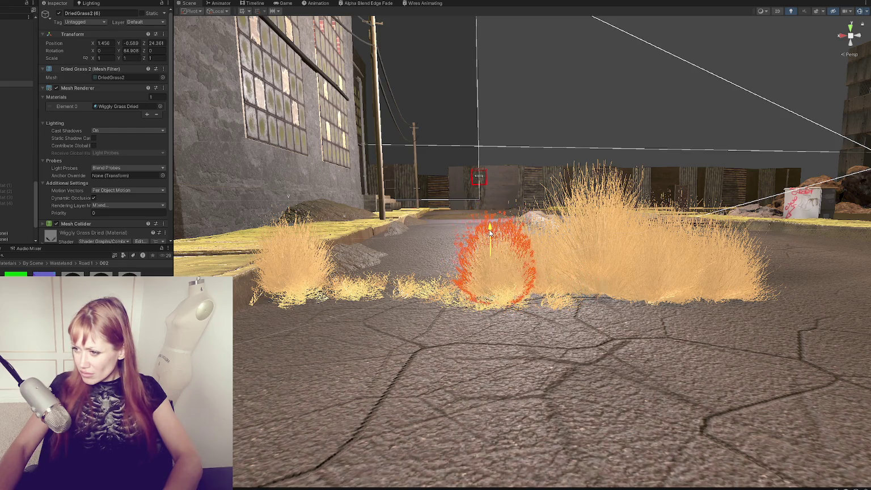
left_click(554, 266)
left_click(678, 294)
left_click(678, 293)
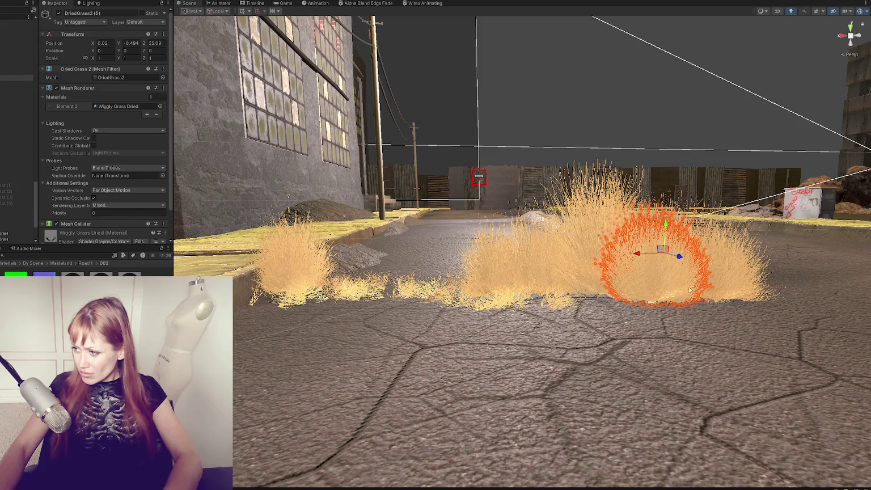
left_click(754, 289)
left_click(295, 278)
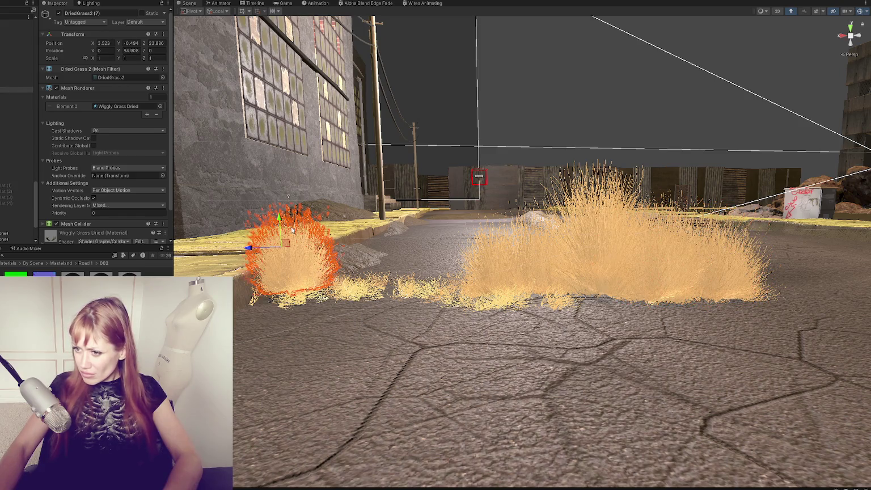
key("f")
mouse_move(292, 307)
left_mouse_down()
mouse_move(511, 383)
mouse_move(412, 276)
left_mouse_up()
left_click(411, 276)
Rotate the overlapping grass clump around its vertical axis and place a copy on the road nearby
left_click(412, 276)
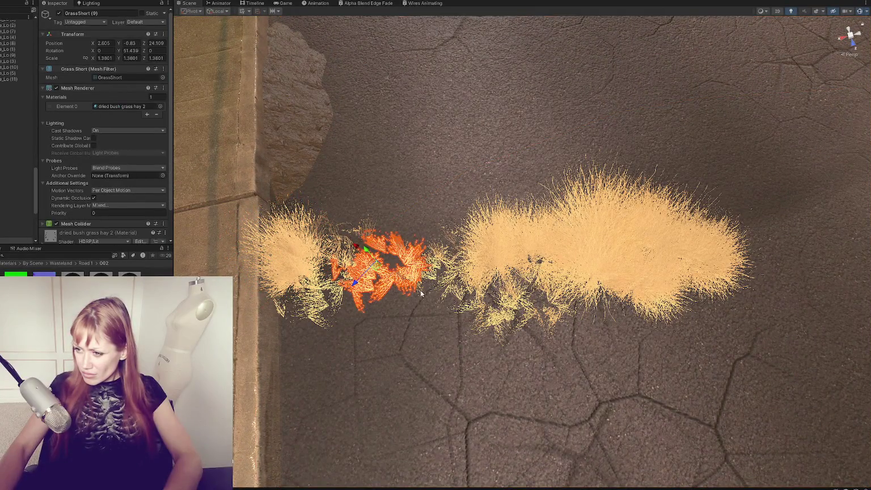
key("f")
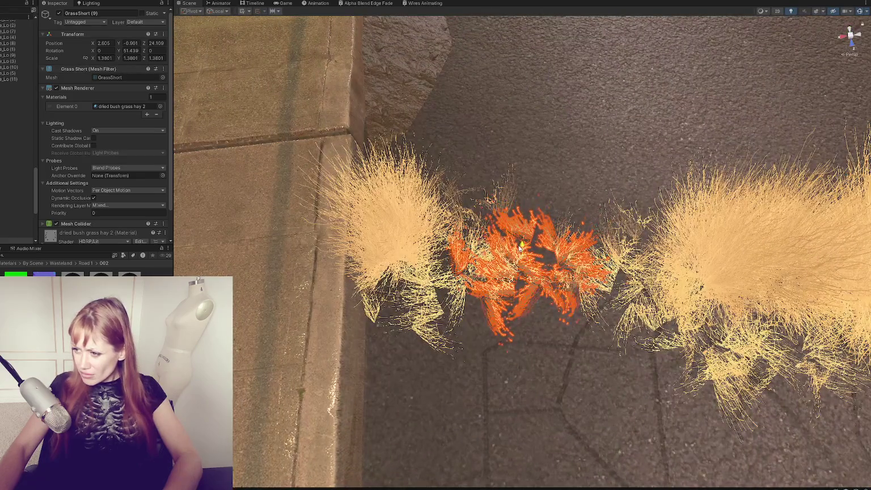
left_click(535, 239)
key("e")
mouse_move(535, 238)
left_mouse_down()
mouse_move(559, 250)
mouse_move(605, 237)
mouse_move(555, 241)
mouse_move(557, 252)
left_mouse_up()
key("ctrl+d")
key("w")
left_click(553, 248)
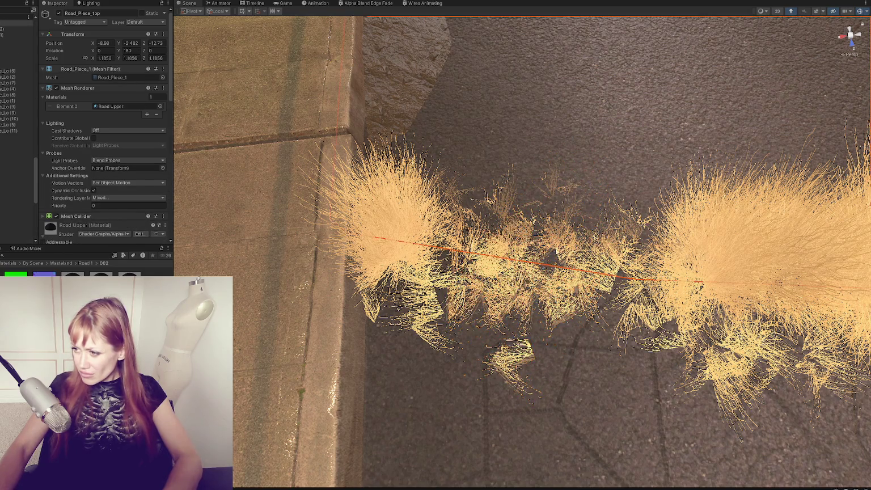
Raise the rotated grass clump slightly and add a tilted copy
left_click(557, 235)
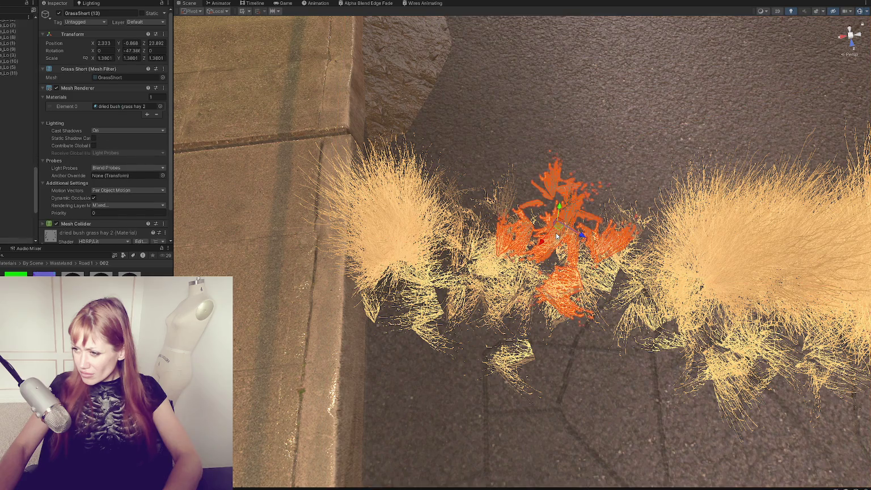
mouse_move(558, 207)
left_mouse_down()
mouse_move(567, 193)
mouse_move(568, 223)
mouse_move(648, 248)
mouse_move(637, 267)
mouse_move(437, 302)
mouse_move(464, 225)
mouse_move(451, 232)
left_mouse_up()
key("ctrl+d")
key("ctrl+d")
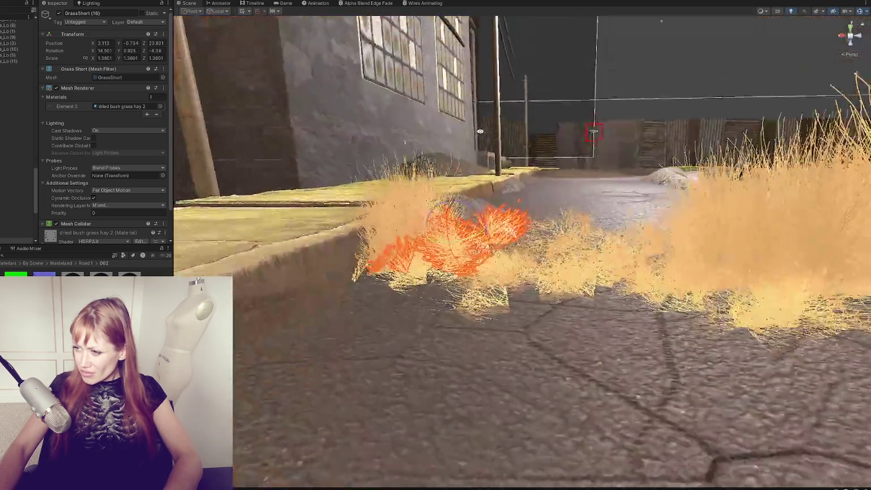
key("shift+d")
mouse_move(442, 232)
left_mouse_down()
mouse_move(490, 295)
mouse_move(528, 239)
mouse_move(513, 259)
left_mouse_up()
Select GrassShort (8) and raise the neighbouring dried grass clumps slightly
left_click(489, 294)
left_click(538, 304)
left_click(494, 280)
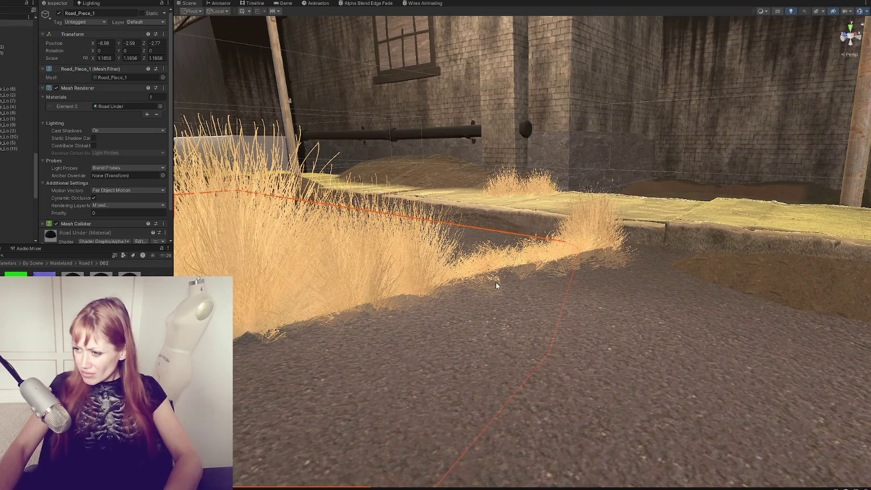
left_click(495, 283)
left_click(493, 282)
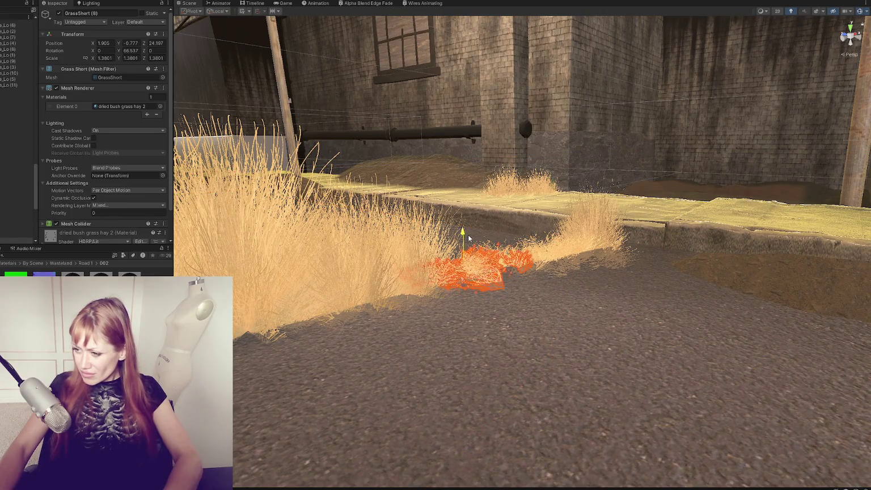
key("e")
left_click(410, 252)
key("w")
left_click_drag(406, 223, 404, 217)
left_click(349, 265)
left_click_drag(330, 227, 329, 222)
Move a short grass clump out across the road
left_click(498, 280)
key("f")
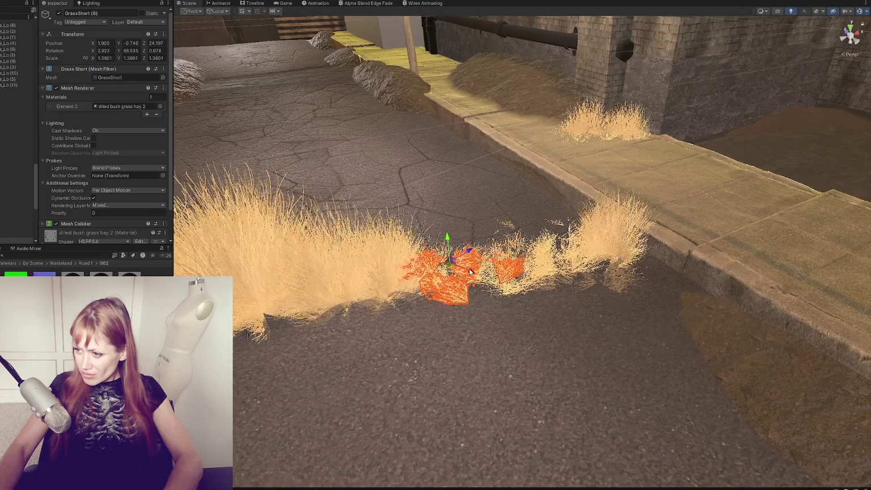
left_click(485, 286)
mouse_move(485, 287)
left_mouse_down()
mouse_move(381, 291)
mouse_move(392, 313)
mouse_move(379, 331)
mouse_move(402, 358)
mouse_move(375, 371)
mouse_move(372, 335)
mouse_move(386, 328)
mouse_move(347, 321)
mouse_move(302, 361)
left_mouse_up()
left_click(385, 342)
Duplicate short grass tufts and spread the copies further onto the road
left_click(384, 342)
key("ctrl+d")
key("w")
mouse_move(336, 333)
left_mouse_down()
mouse_move(374, 369)
mouse_move(349, 379)
mouse_move(432, 400)
mouse_move(438, 418)
mouse_move(466, 344)
mouse_move(412, 328)
mouse_move(397, 349)
mouse_move(434, 381)
mouse_move(361, 319)
mouse_move(385, 311)
mouse_move(403, 317)
mouse_move(429, 293)
left_mouse_up()
key("ctrl+d")
key("ctrl+d")
key("ctrl+d")
Duplicate the DriedGrass2 clumps, placing and turning the copies beside the originals
left_click_drag(476, 343, 582, 223)
left_click(605, 238)
left_click(613, 250)
key("ctrl+d")
mouse_move(602, 226)
left_mouse_down()
mouse_move(590, 230)
mouse_move(599, 227)
left_mouse_up()
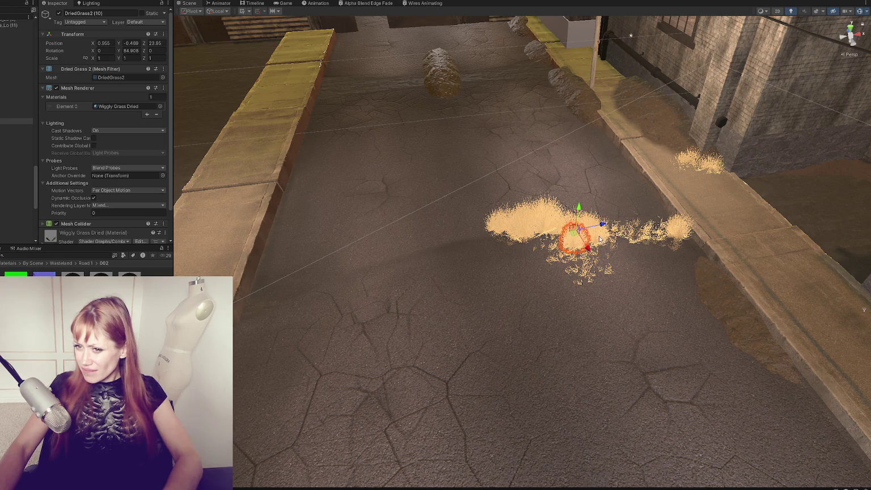
left_click_drag(578, 258, 558, 254)
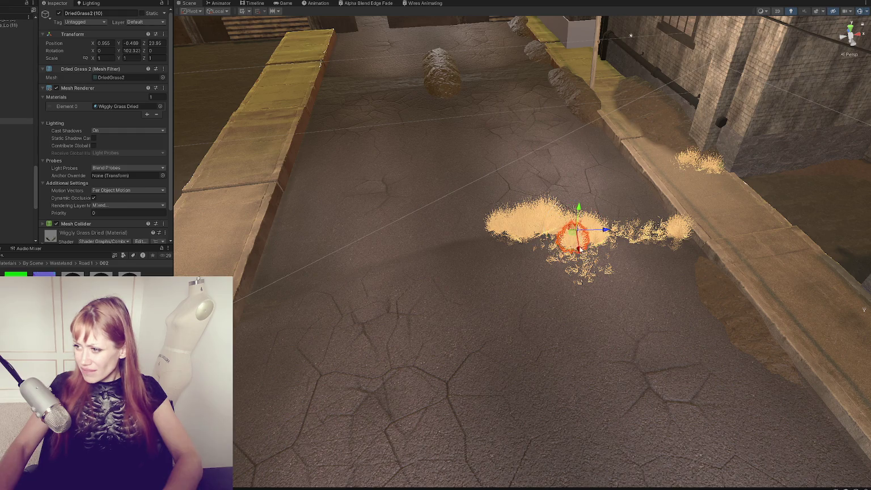
key("ctrl+d")
left_click_drag(602, 228, 579, 228)
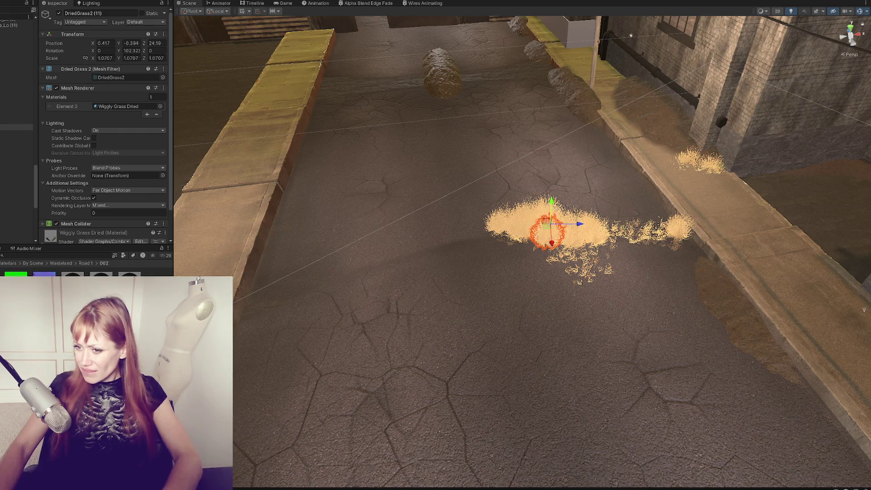
Shift dried and short grass clumps sideways and duplicate a GrassShort clump
left_click(246, 348)
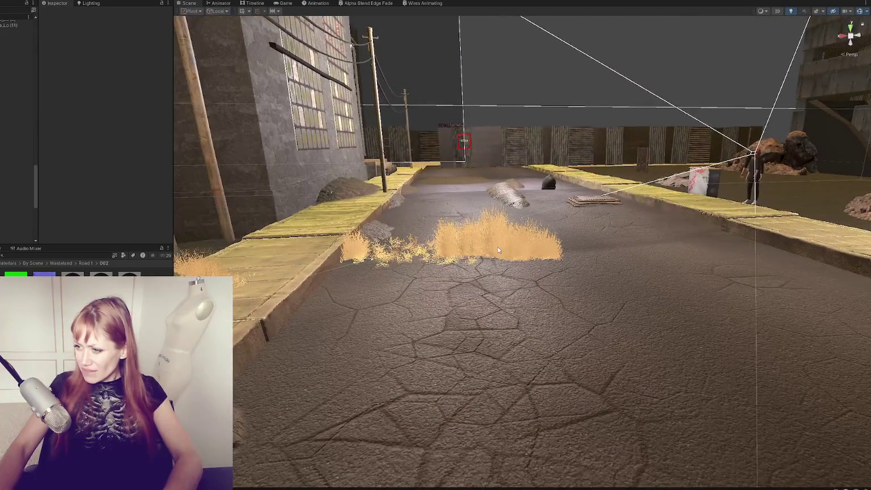
left_click(497, 246)
left_click(525, 260)
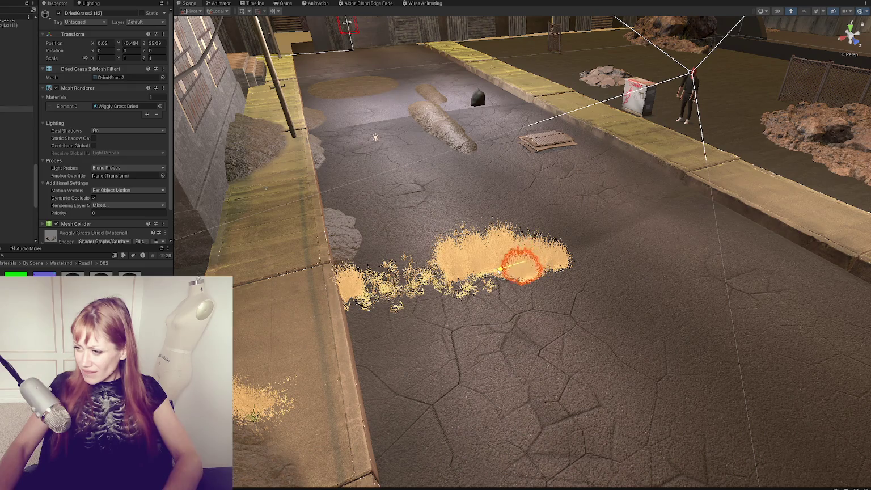
left_click_drag(499, 276, 476, 280)
left_click(471, 293)
mouse_move(453, 274)
left_mouse_down()
mouse_move(478, 305)
mouse_move(477, 295)
mouse_move(513, 290)
mouse_move(540, 305)
mouse_move(509, 298)
left_mouse_up()
key("ctrl+d")
key("ctrl+d")
key("e")
key("w")
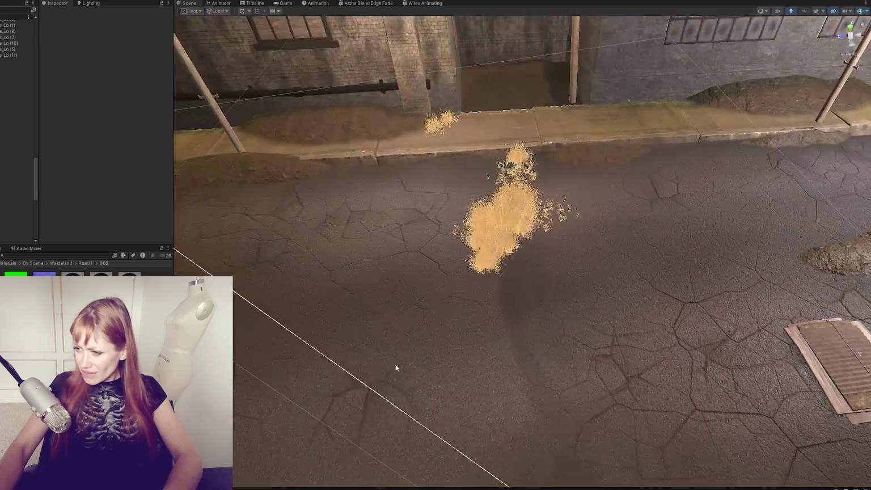
Raise a short grass clump on the road and add an offset duplicate
left_click(504, 261)
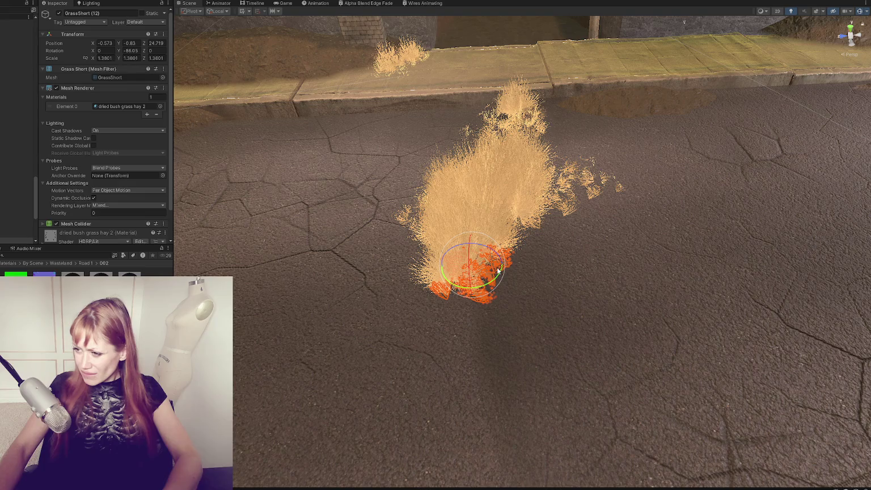
mouse_move(469, 246)
left_mouse_down()
mouse_move(495, 264)
mouse_move(515, 234)
mouse_move(520, 241)
mouse_move(476, 262)
mouse_move(467, 248)
mouse_move(464, 284)
mouse_move(570, 252)
left_mouse_up()
key("ctrl+d")
left_click(675, 229)
mouse_move(675, 229)
left_mouse_down("alt")
mouse_move(616, 199)
mouse_move(614, 248)
mouse_move(620, 242)
mouse_move(427, 274)
mouse_move(507, 262)
mouse_move(583, 267)
left_mouse_up("alt")
left_click(506, 262)
Lower GrassShort (24) slightly into the asphalt
key("f")
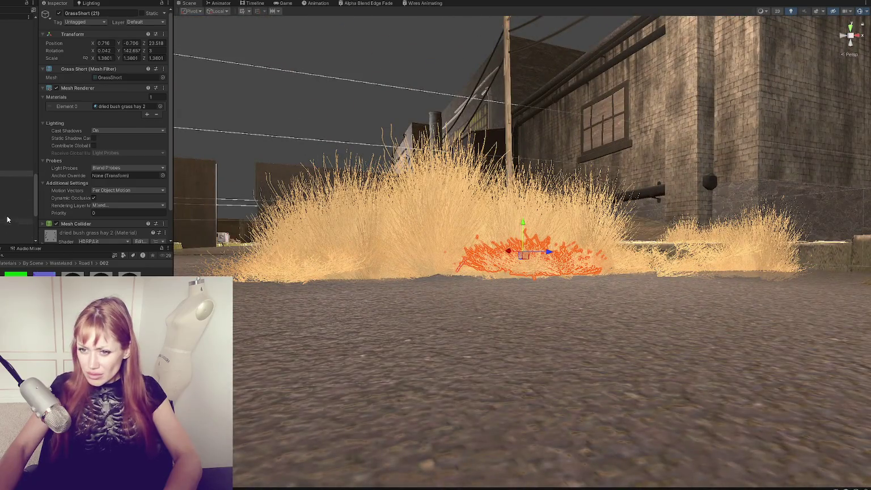
left_click(529, 256)
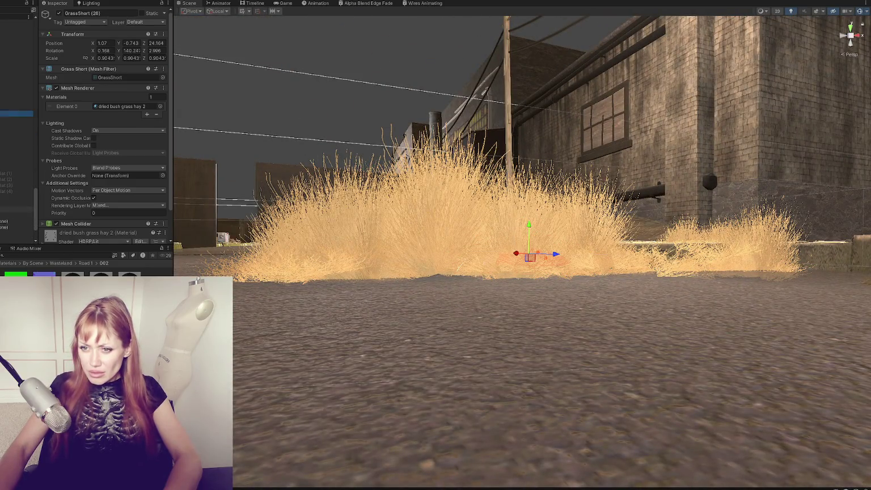
left_click(17, 168)
left_click(17, 126, "shift")
key("f")
key("Down")
key("f")
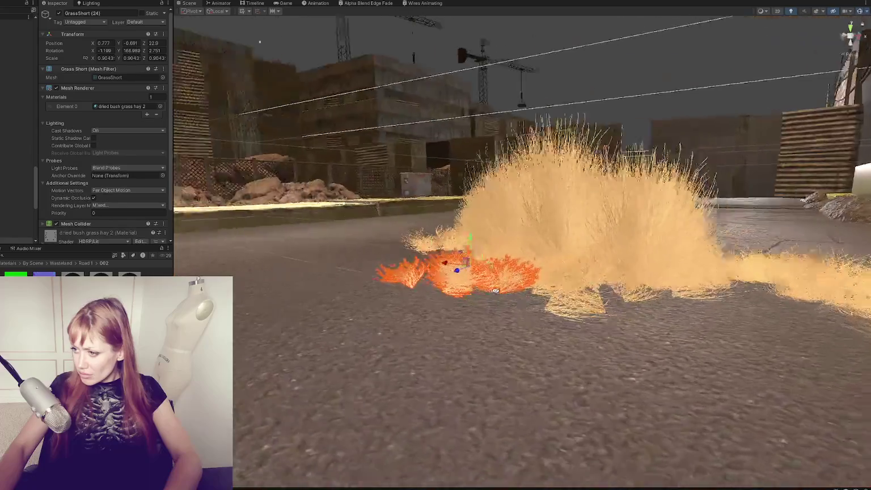
left_click_drag(451, 234, 448, 249)
Sink GrassShort (20) and GrassShort (12) down into the road surface
left_click(541, 303)
left_click(541, 303)
left_click(541, 303)
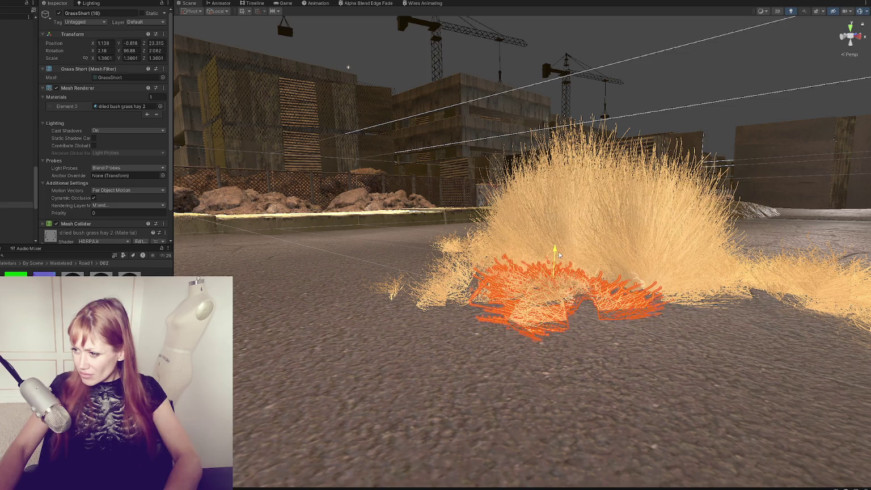
left_click(541, 303)
key("f")
left_click_drag(555, 273, 555, 227)
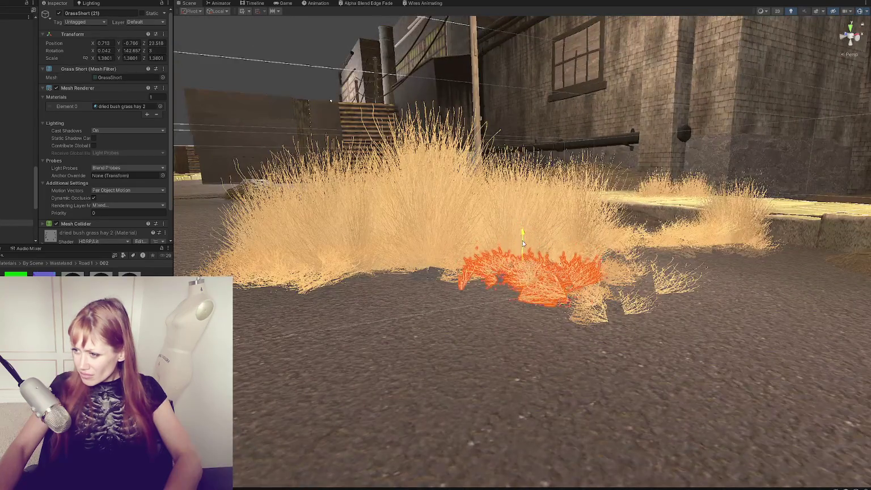
left_click(452, 269)
left_click_drag(455, 218, 454, 233)
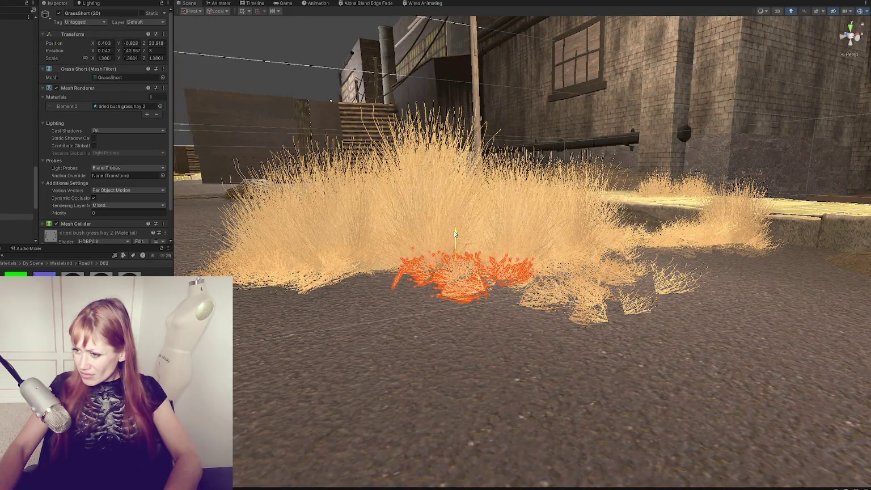
left_click(326, 279)
left_click_drag(287, 230, 289, 262)
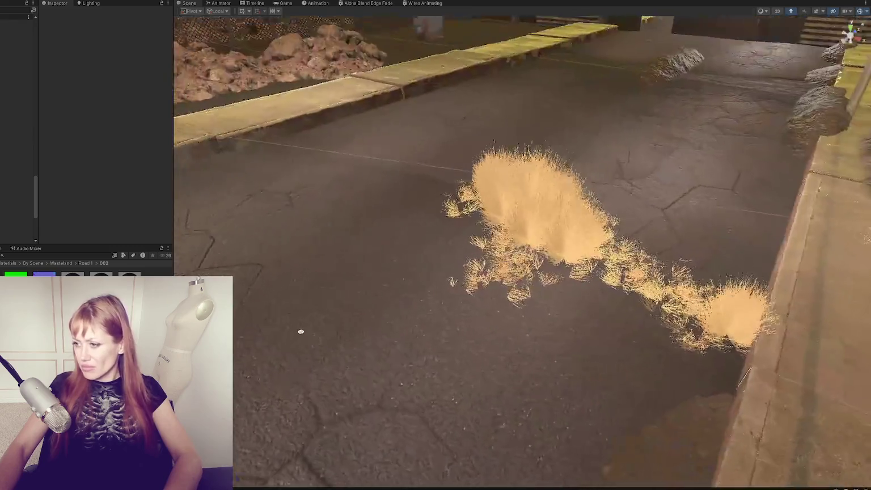
left_click_drag(301, 331, 295, 293)
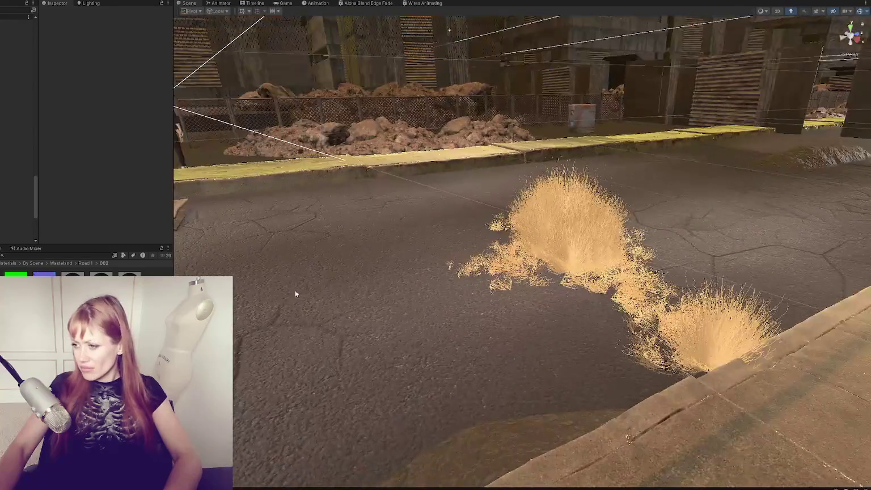
Lower GrassShort (16) and raise GrassShort (11) slightly beside the curb
left_click(598, 290)
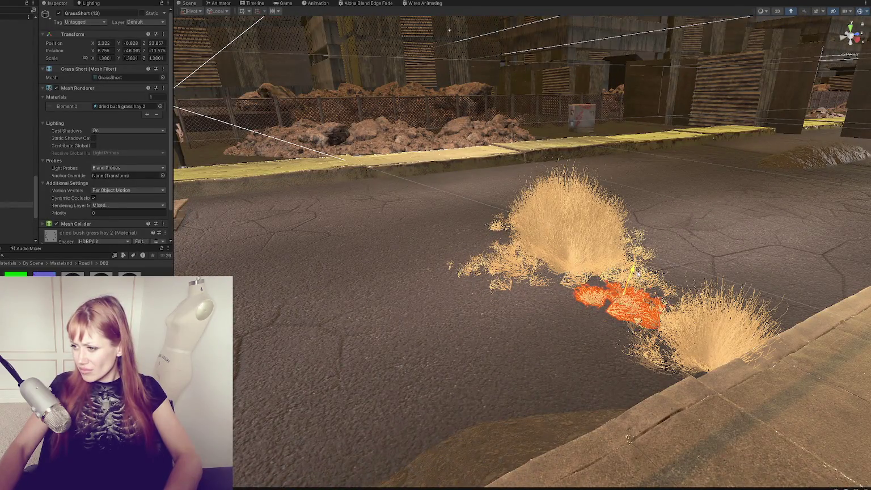
left_click(577, 285)
left_click(583, 278)
left_click(581, 272)
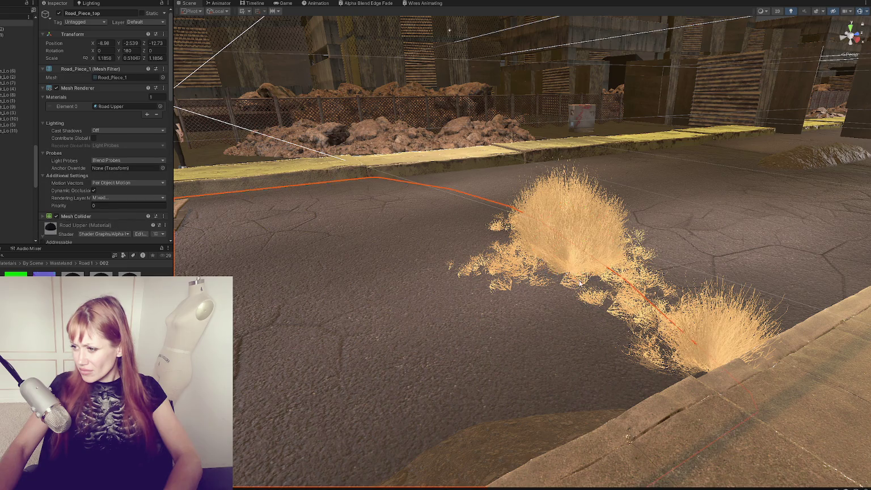
left_click(583, 269)
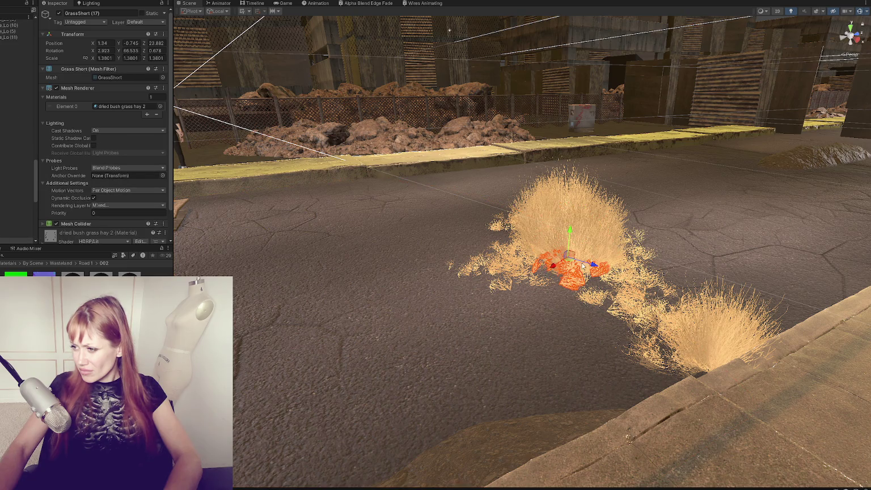
left_click(640, 321)
left_click_drag(658, 310, 673, 296)
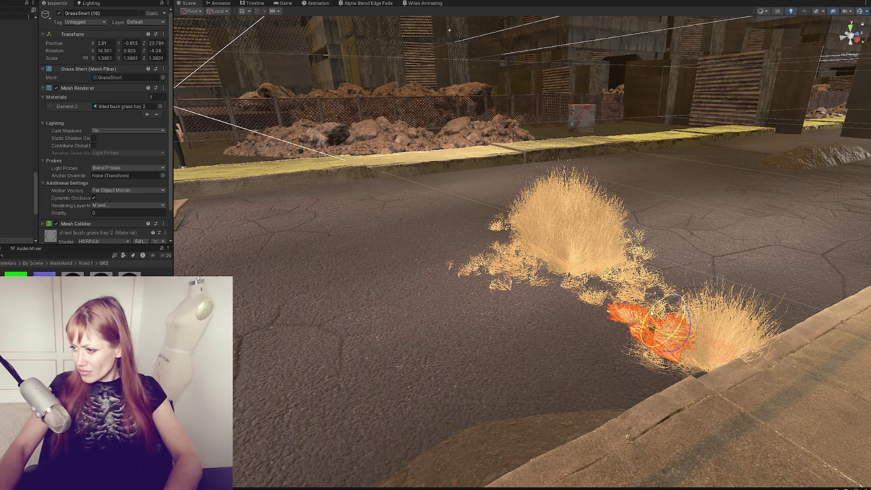
left_click(650, 359)
left_click(671, 328)
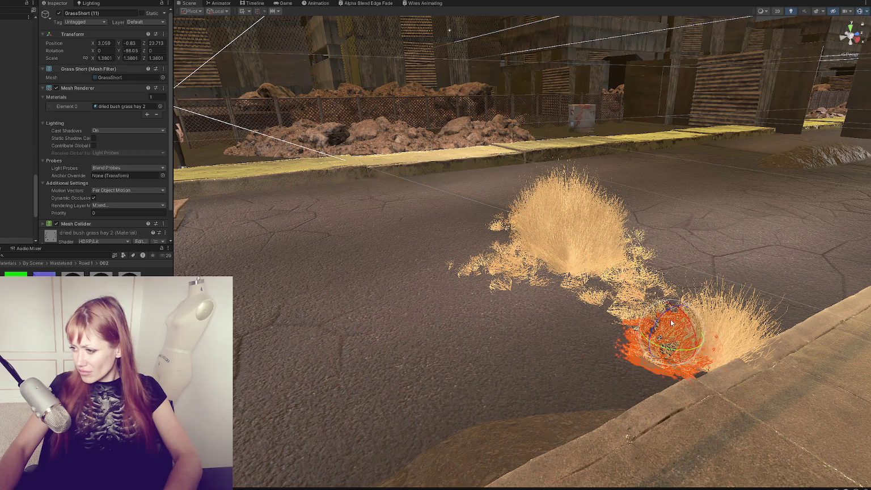
mouse_move(677, 309)
left_mouse_down()
mouse_move(667, 327)
mouse_move(674, 300)
mouse_move(670, 311)
left_mouse_up()
Lower the tall DriedGrass2 (11) clump into the ground
key("e")
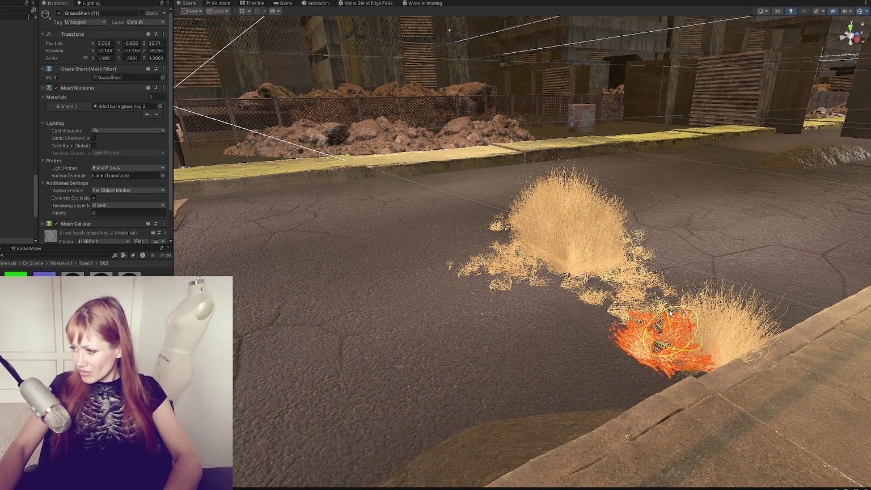
left_click(562, 354)
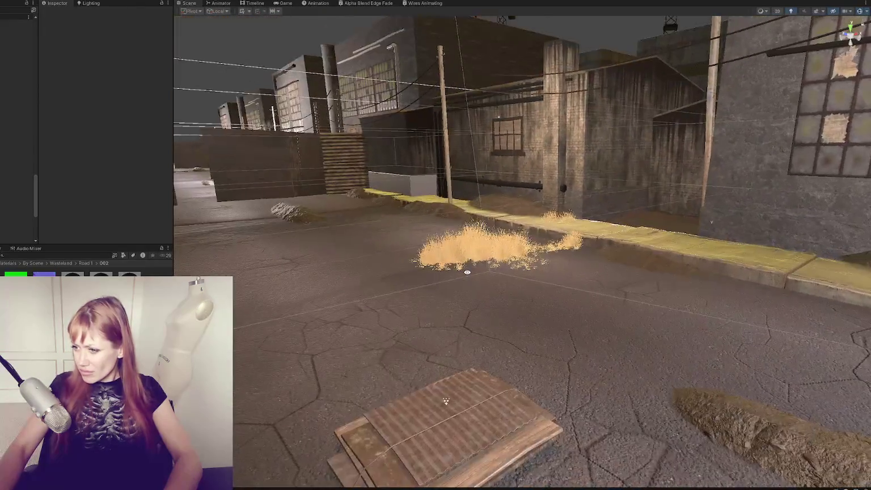
left_click(473, 243)
key("f")
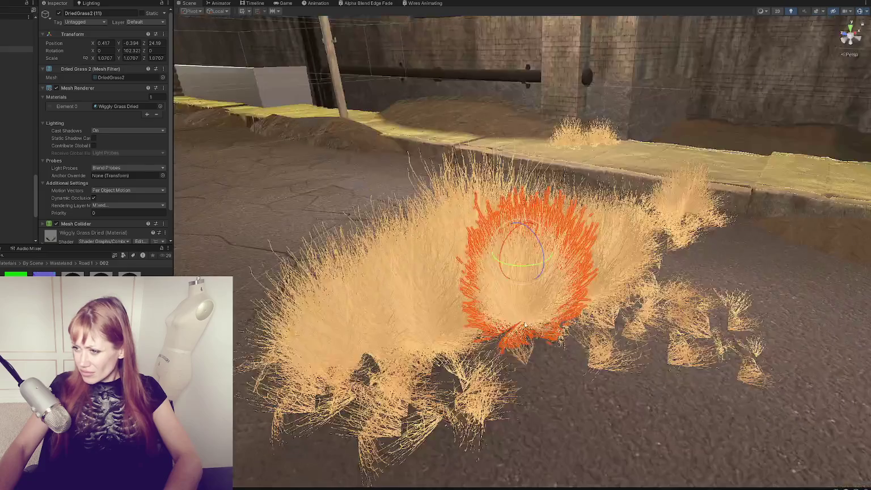
left_click_drag(565, 312, 501, 257)
key("w")
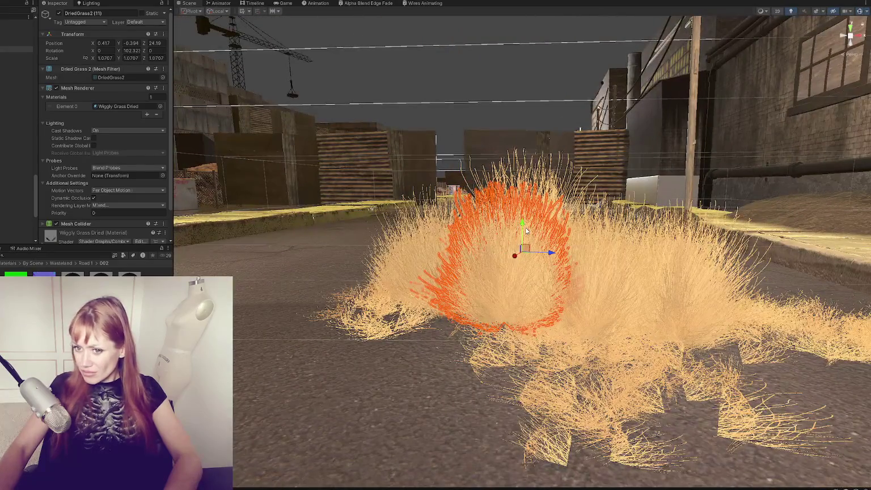
left_click_drag(524, 225, 523, 236)
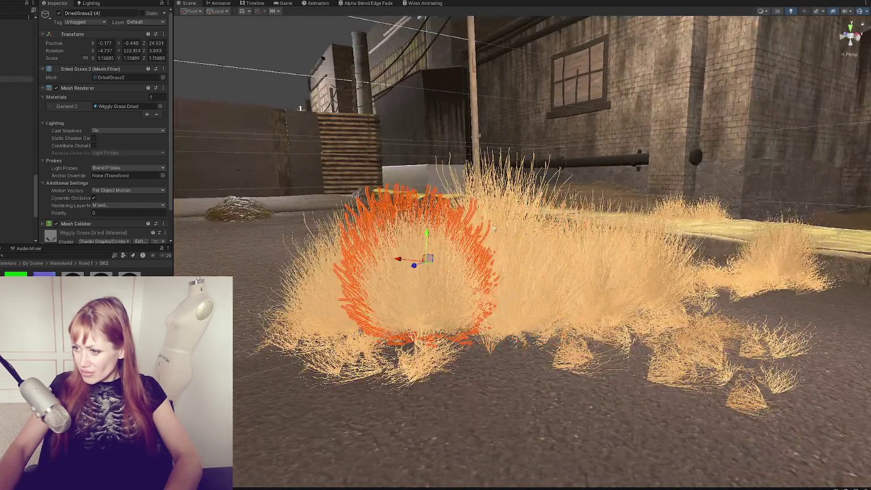
Review DriedGrass2 (3), (8) and the clumps further down the road toward the buildings
left_click(540, 269)
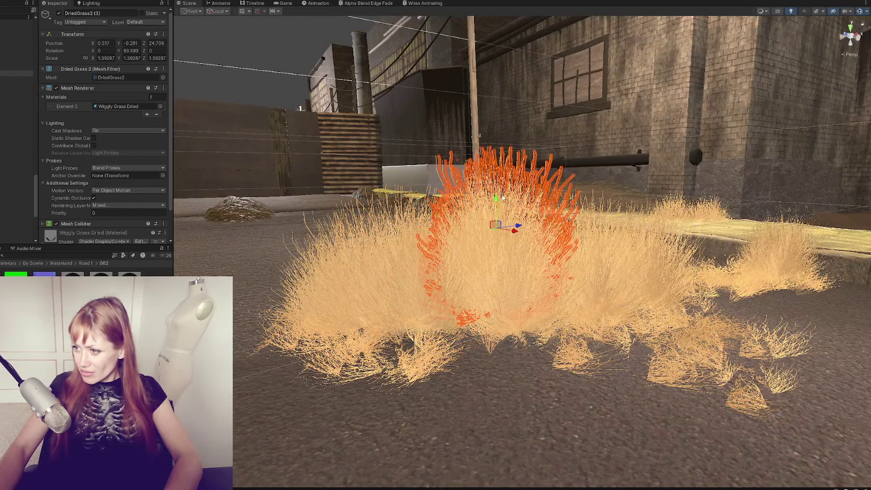
key("f")
left_click(541, 268)
key("f")
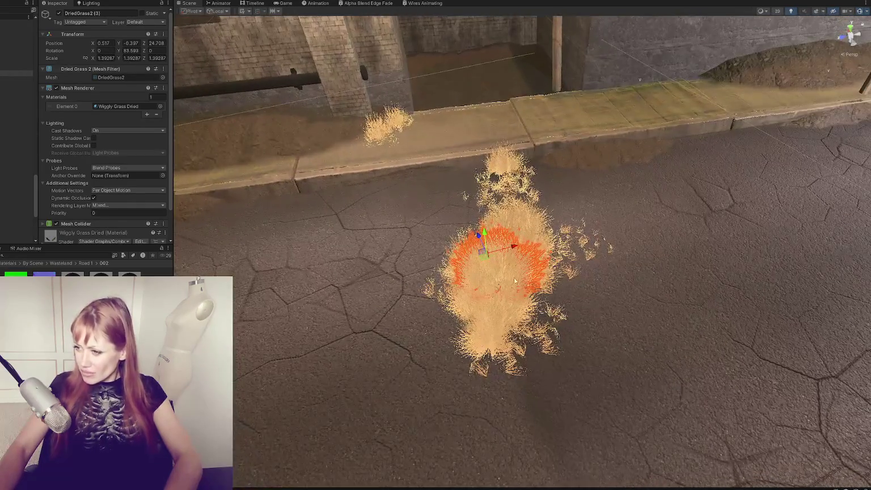
mouse_move(673, 317)
left_mouse_down()
mouse_move(515, 324)
mouse_move(448, 265)
mouse_move(391, 308)
mouse_move(449, 264)
mouse_move(415, 282)
left_mouse_up()
left_click(412, 347)
mouse_move(412, 348)
left_mouse_down()
mouse_move(389, 288)
mouse_move(367, 303)
mouse_move(545, 293)
mouse_move(497, 308)
left_mouse_up()
left_click(574, 264)
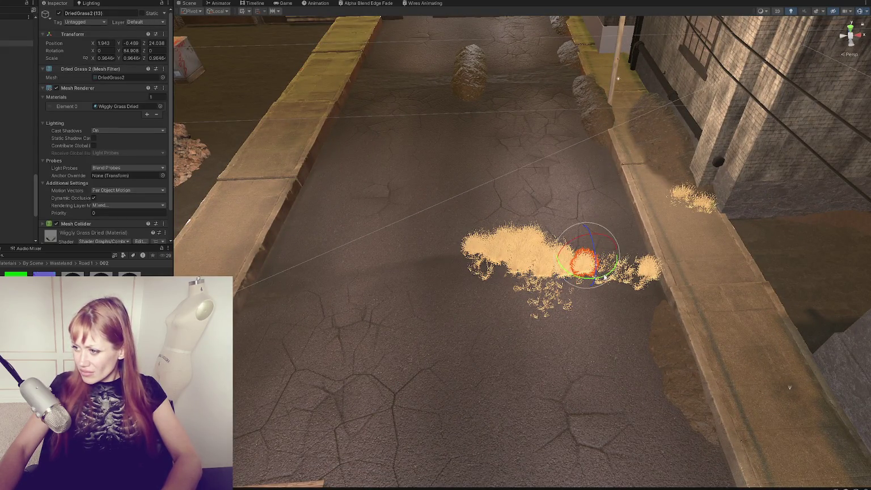
left_click(291, 375)
mouse_move(291, 375)
left_mouse_down()
mouse_move(363, 297)
mouse_move(458, 332)
left_mouse_up()
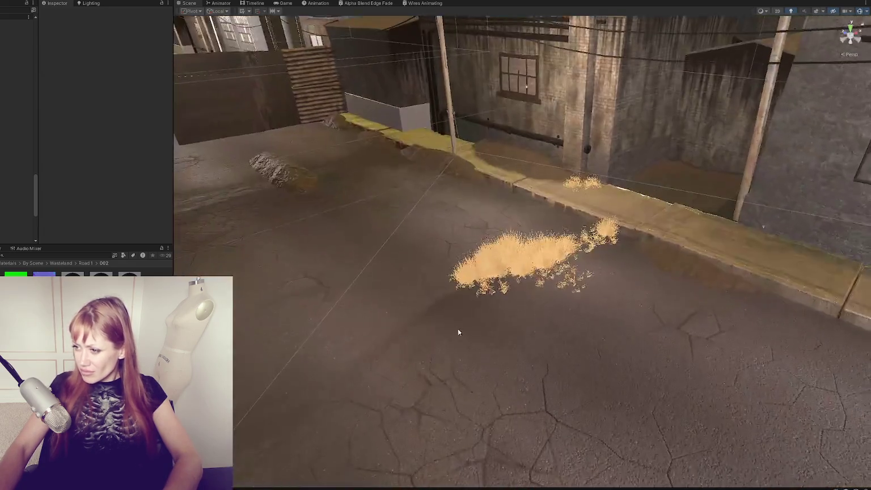
Adjust the curbside grass clump, save the scene, and return to the running game
left_click(569, 258)
key("w")
mouse_move(549, 264)
left_mouse_down()
mouse_move(528, 258)
mouse_move(437, 306)
mouse_move(301, 350)
mouse_move(398, 362)
mouse_move(550, 349)
mouse_move(641, 389)
mouse_move(693, 383)
mouse_move(547, 362)
left_mouse_up()
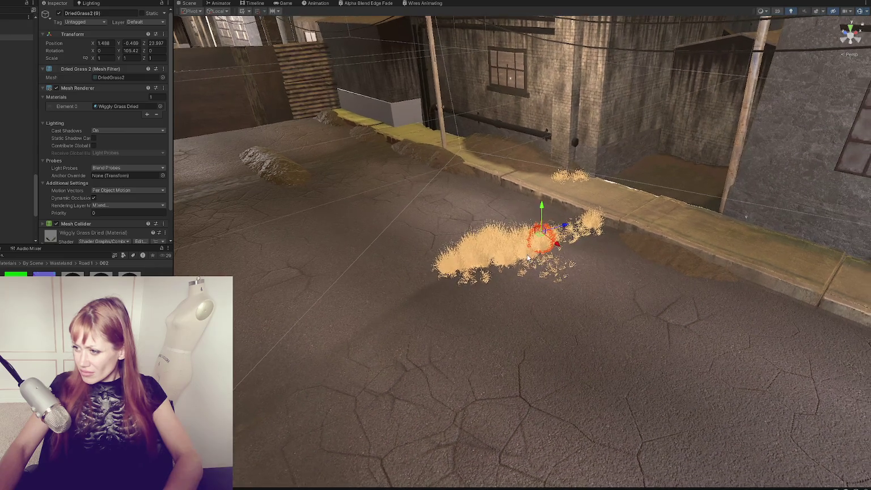
left_click(573, 258)
key("ctrl+s")
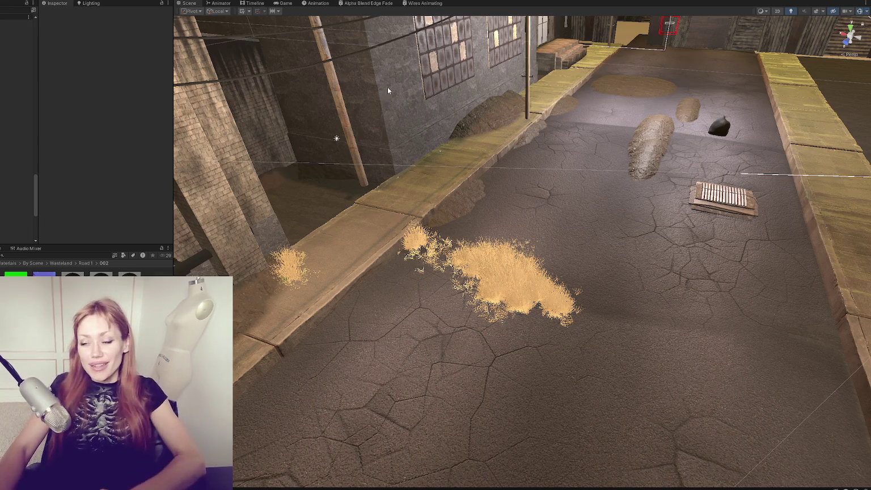
left_click(287, 3)
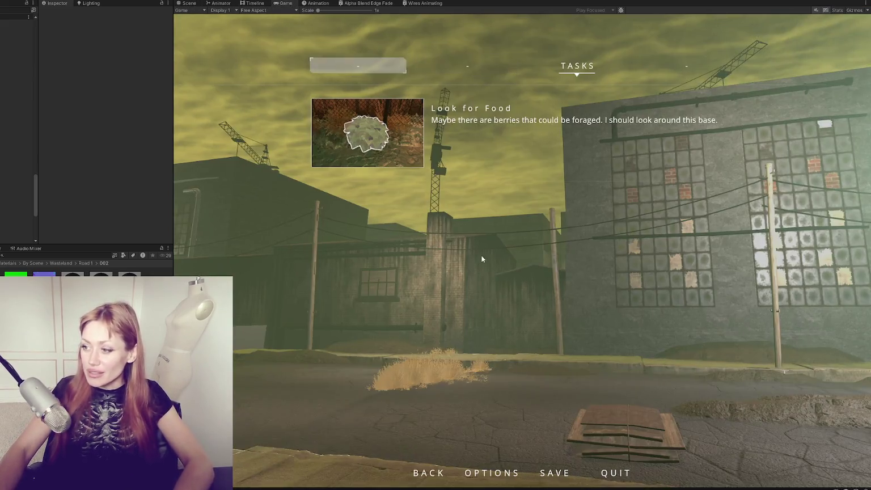
Walk the street in first person toward the brick building, then return to Scene view
key("Escape")
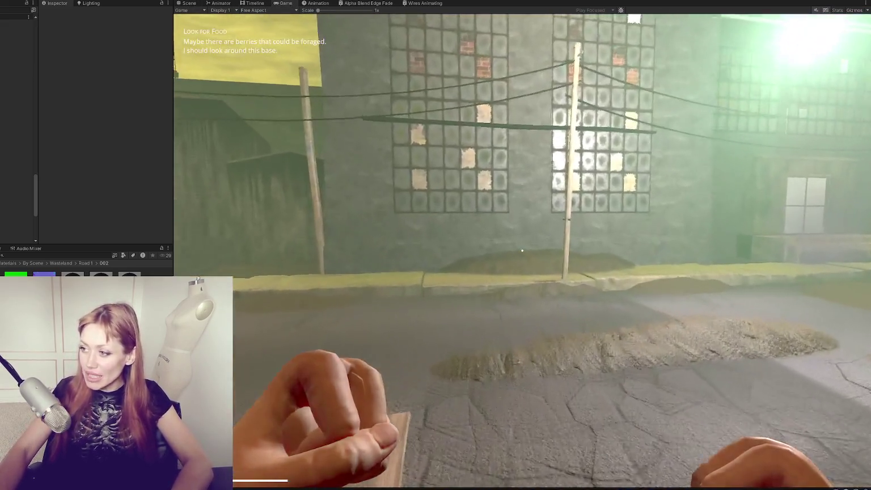
mouse_move(522, 250)
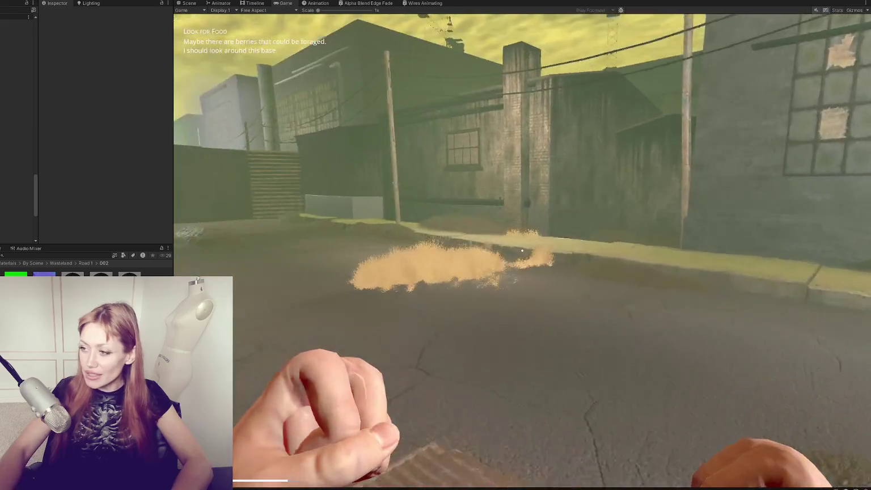
key("s")
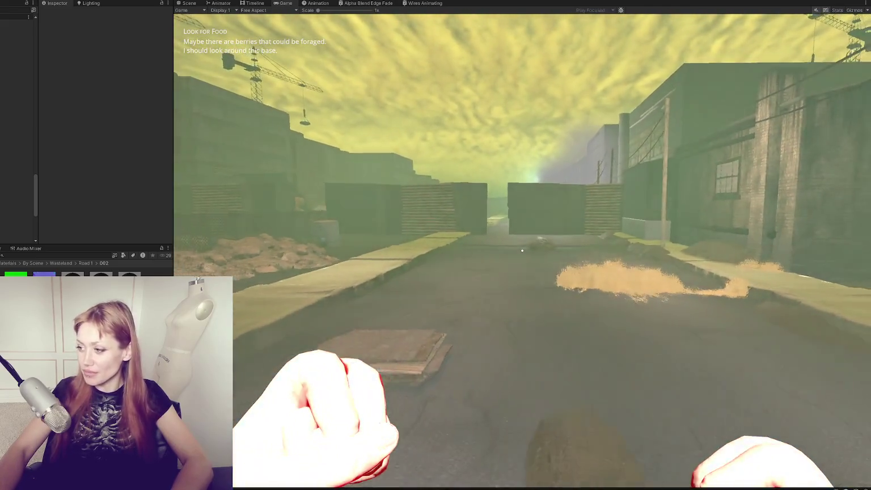
key("w")
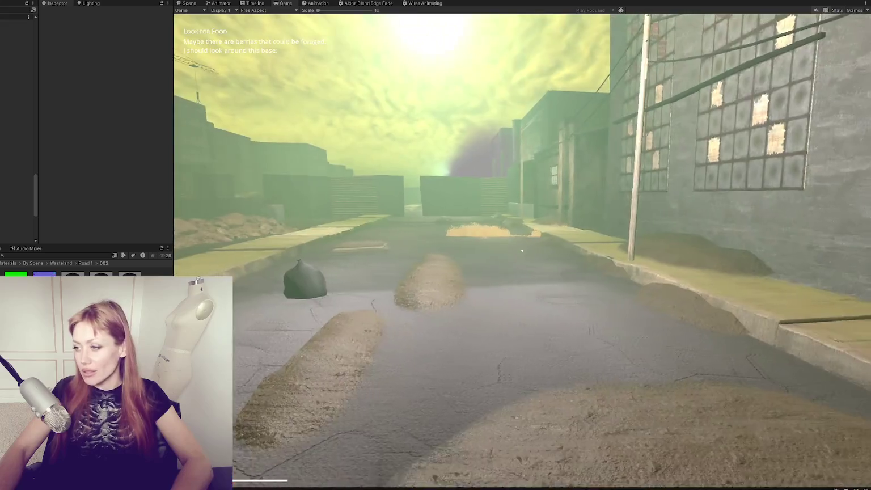
key("w")
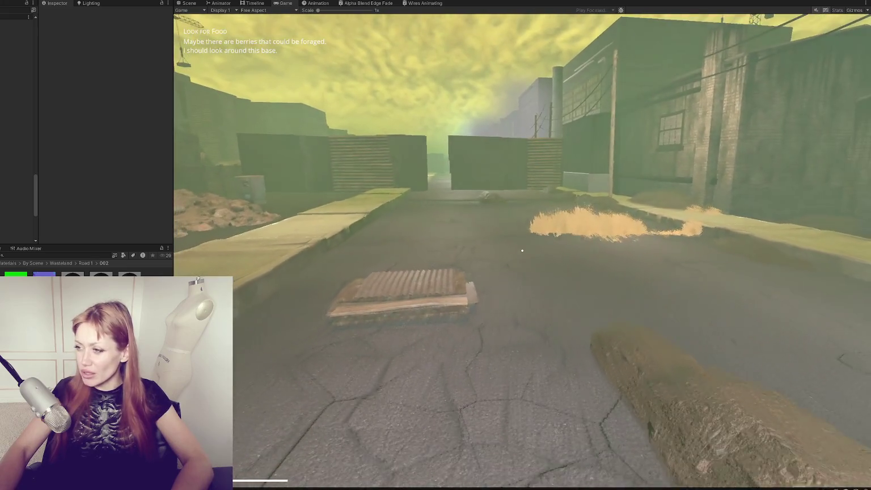
key("Escape")
left_click(195, 4)
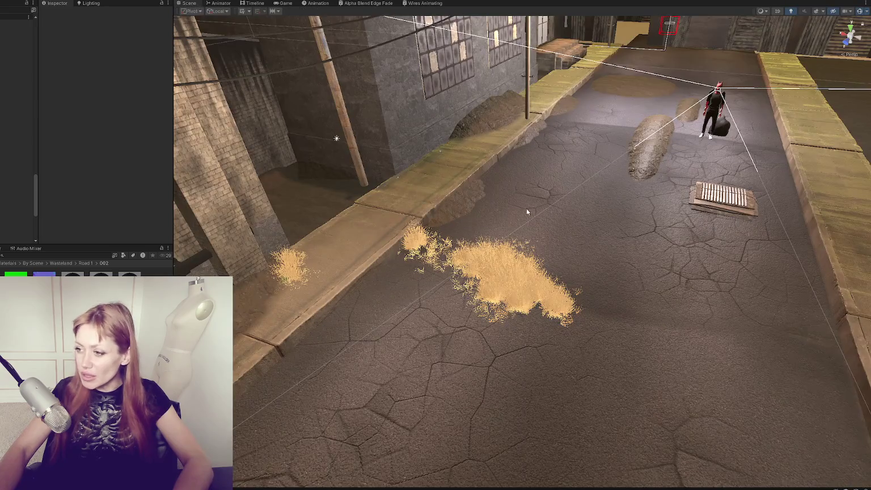
Move a distant dirt pile over beside the large grass clump on the road
left_click(634, 111)
left_click(691, 179)
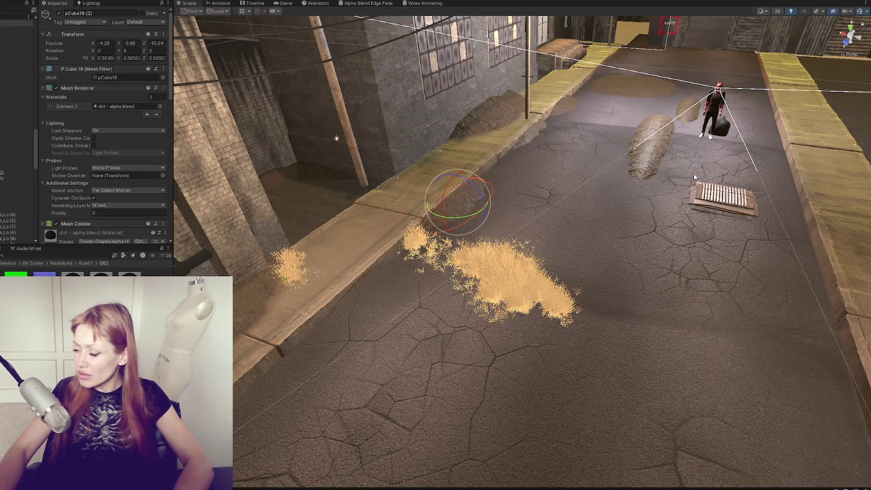
left_click(656, 155)
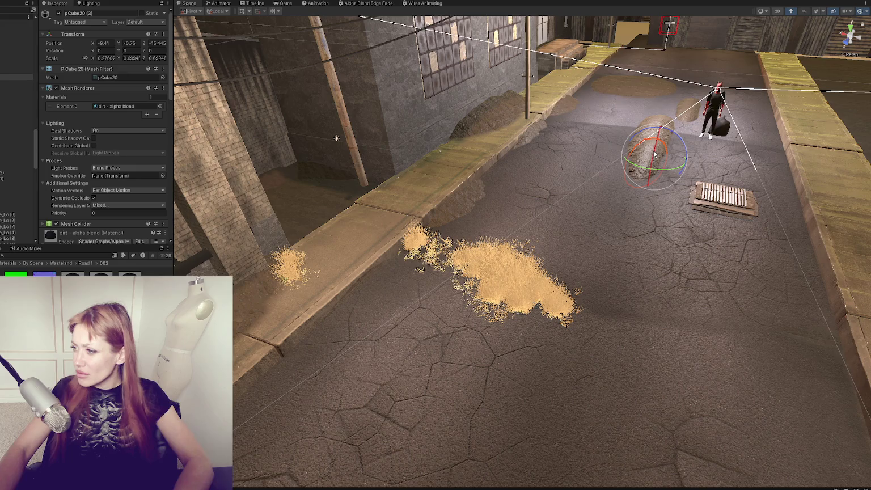
mouse_move(649, 175)
left_mouse_down()
mouse_move(603, 255)
mouse_move(587, 324)
mouse_move(699, 342)
mouse_move(638, 336)
mouse_move(510, 298)
mouse_move(512, 265)
left_mouse_up()
key("e")
key("w")
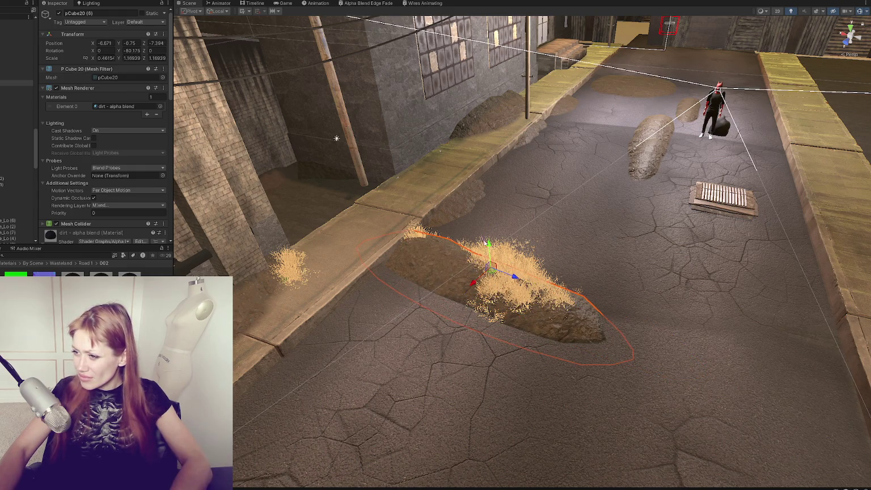
Settle the dirt pile lower beneath the grass, turned about -77.8° on Y, and resume play
left_click(487, 261)
left_click(488, 256)
left_click_drag(488, 256, 488, 252)
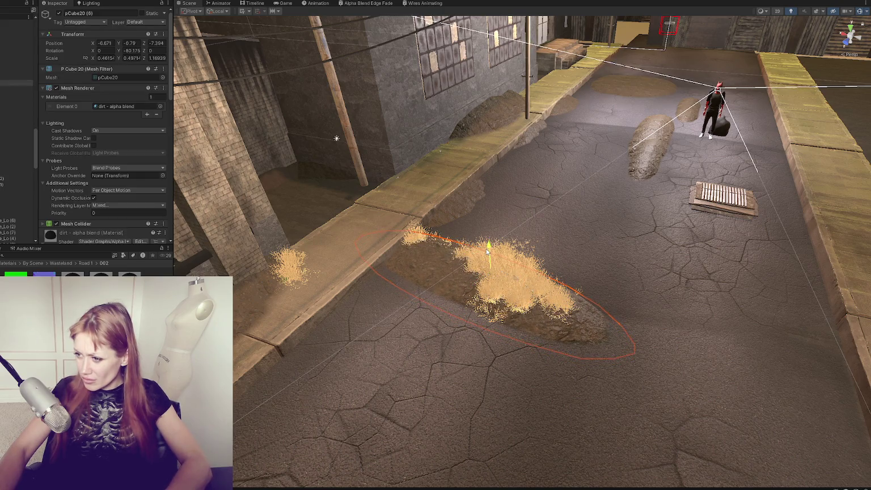
left_click_drag(478, 285, 495, 285)
key("e")
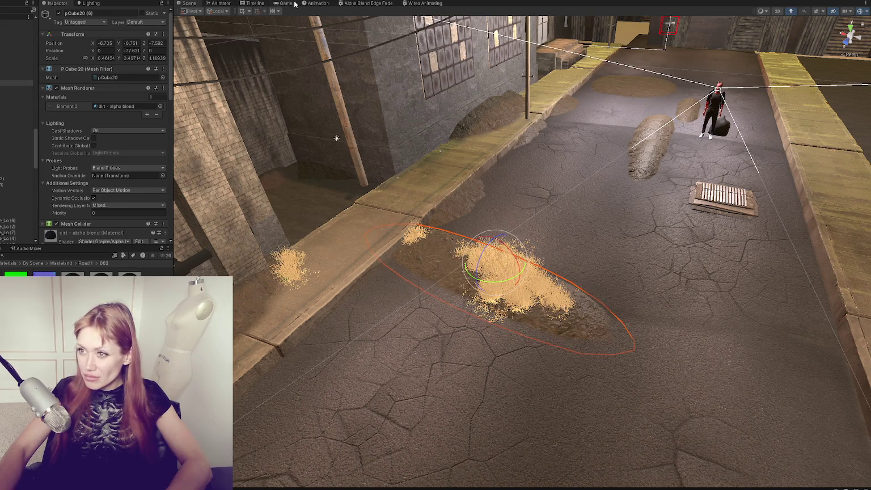
left_click(295, 4)
left_click(533, 237)
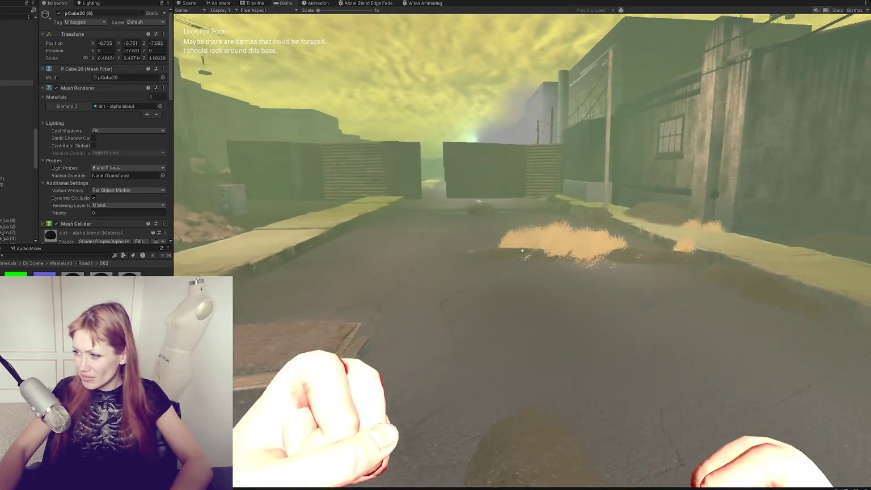
Walk down the road in play mode, pause on the Tasks screen, and open Project Settings
key("w")
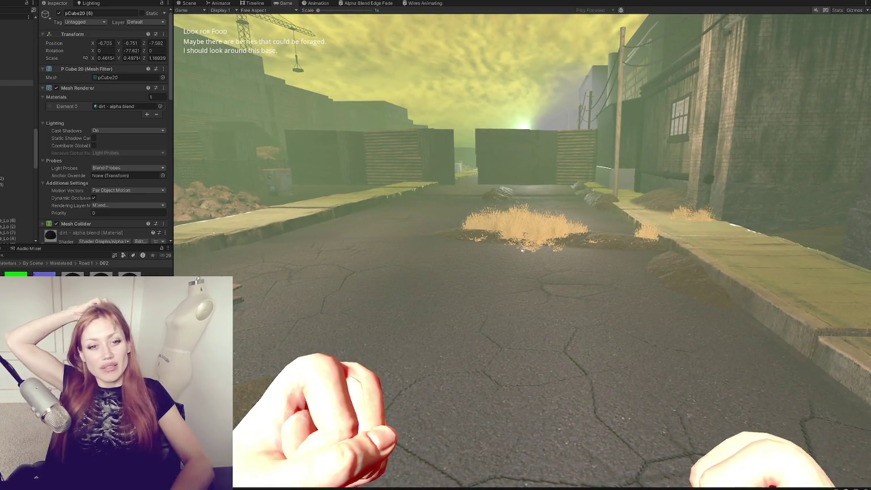
key("e")
key("a")
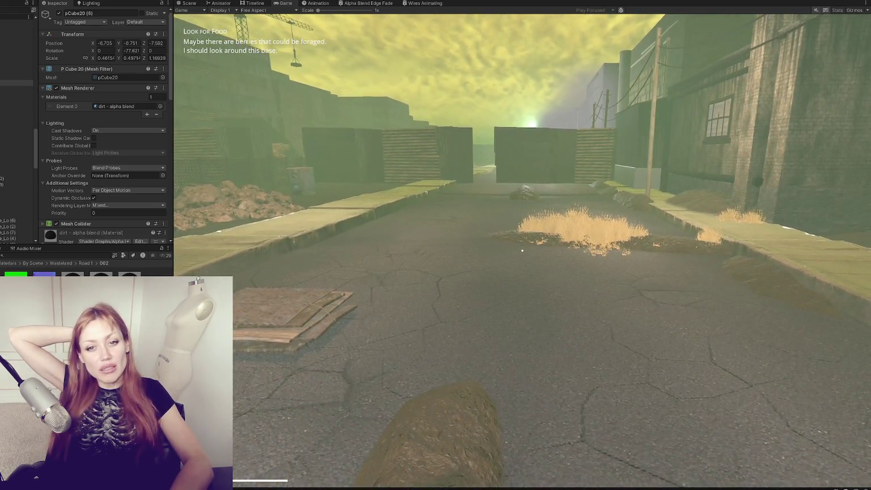
key("w")
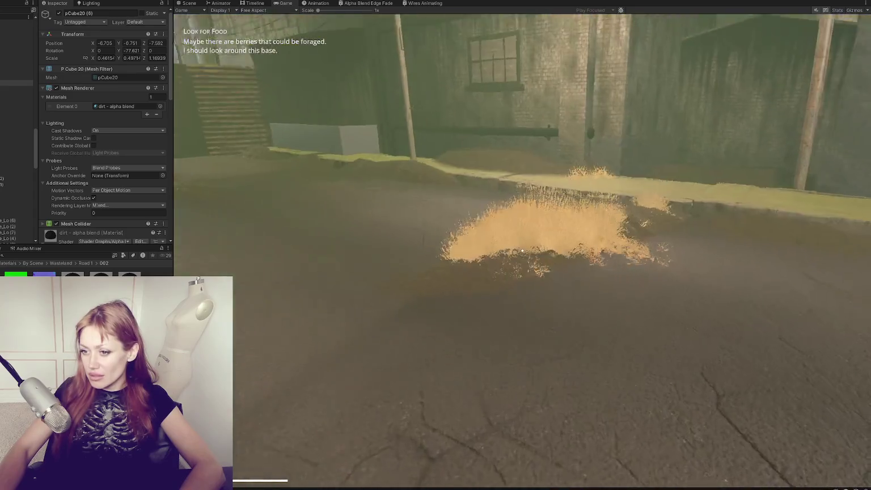
key("Escape")
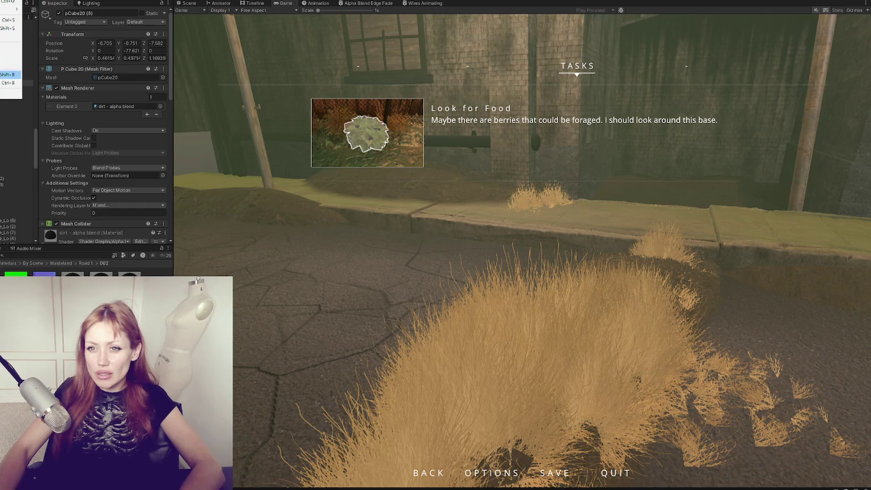
key("Right")
key("Down")
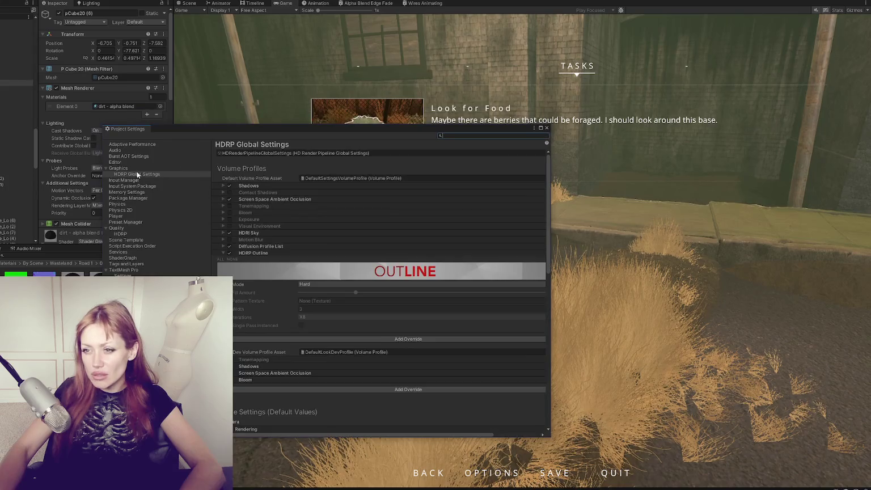
left_click(144, 163)
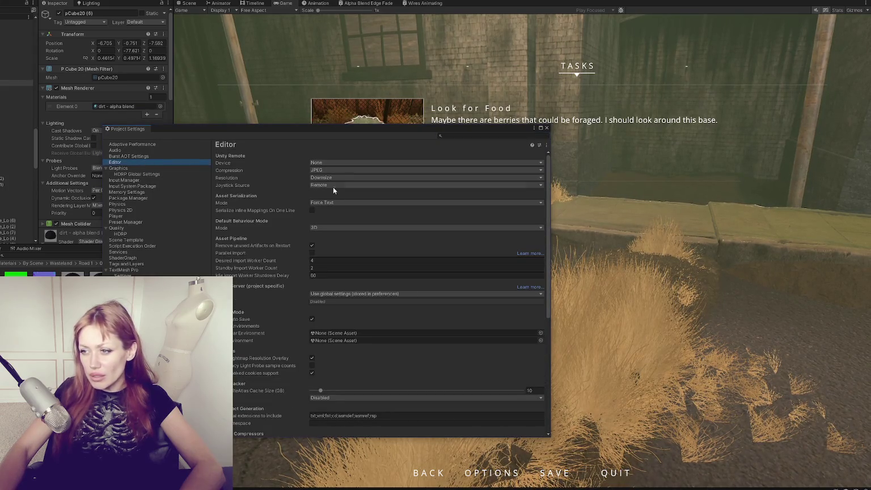
scroll(318, 165, "down", 8)
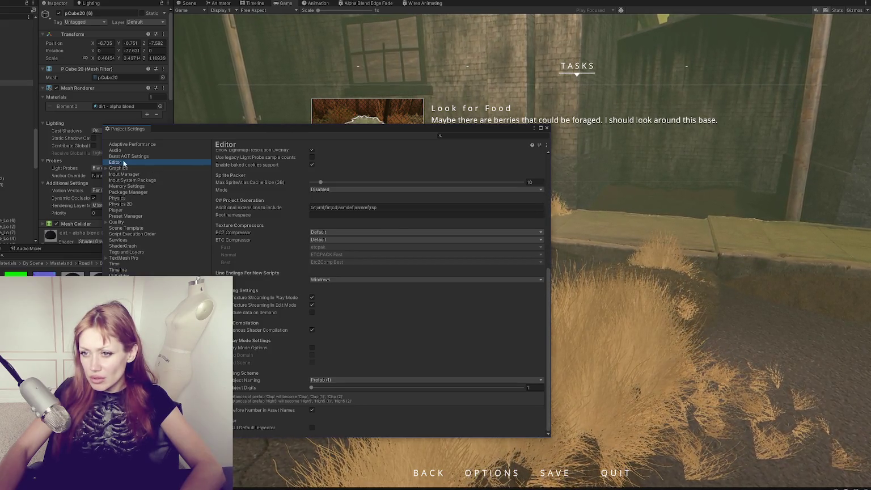
scroll(322, 199, "up", 8)
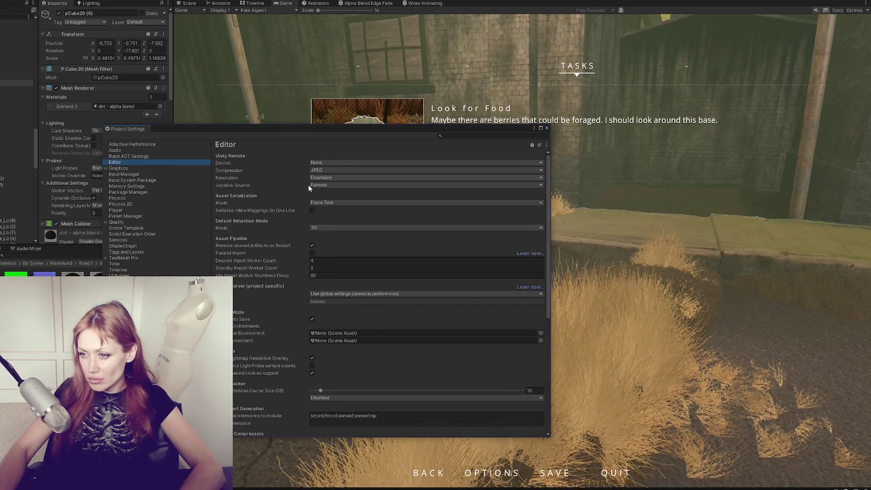
scroll(249, 207, "down", 8)
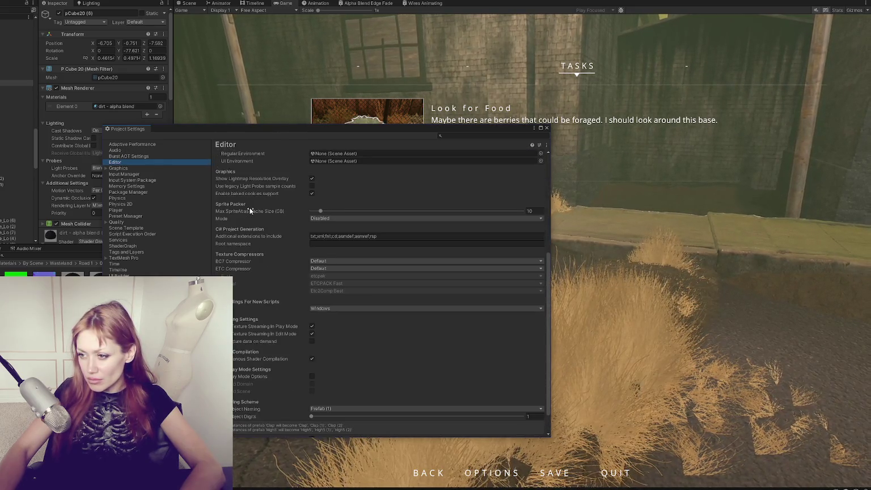
left_click(363, 49)
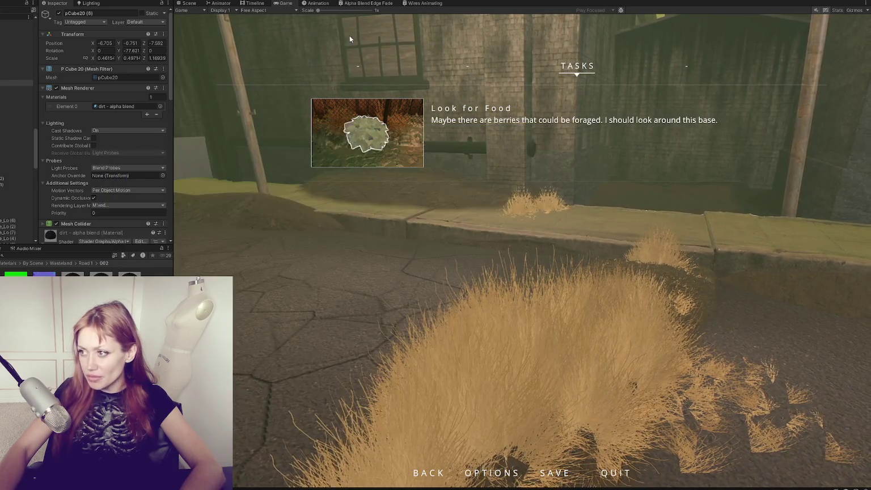
Widen the Game view, resume play, and walk toward the black bag on the road
left_click_drag(173, 36, 75, 25)
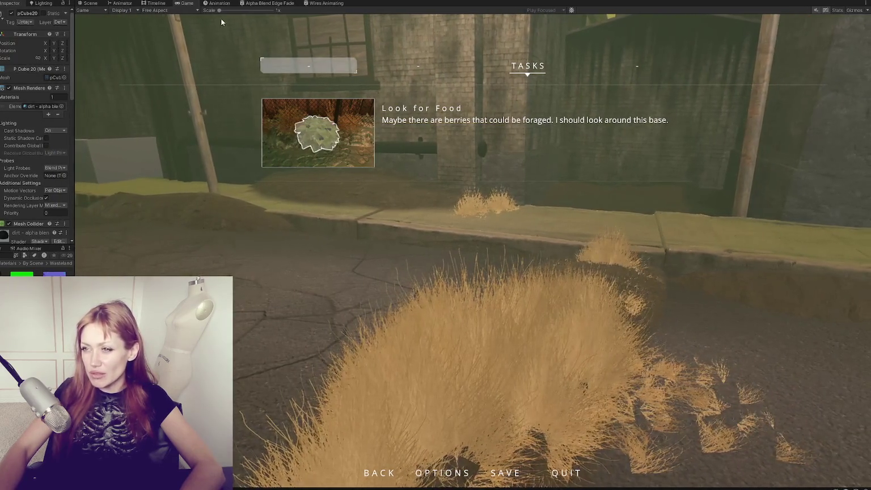
key("Escape")
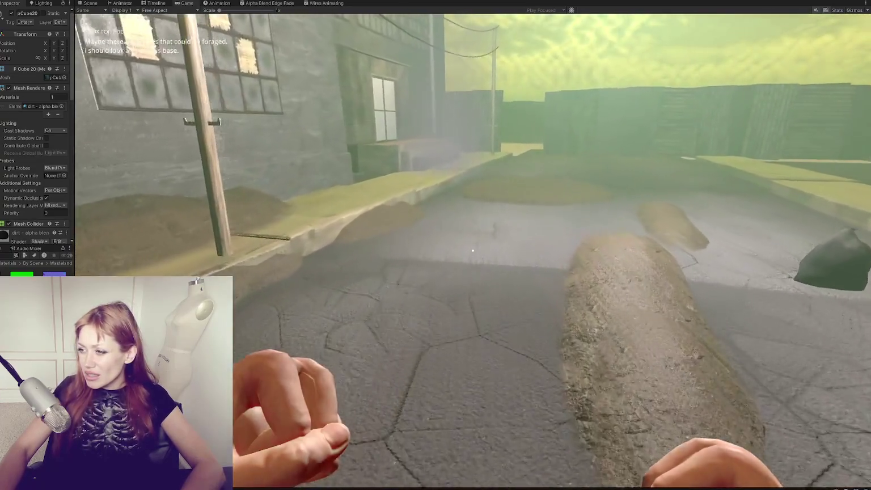
mouse_move(473, 250)
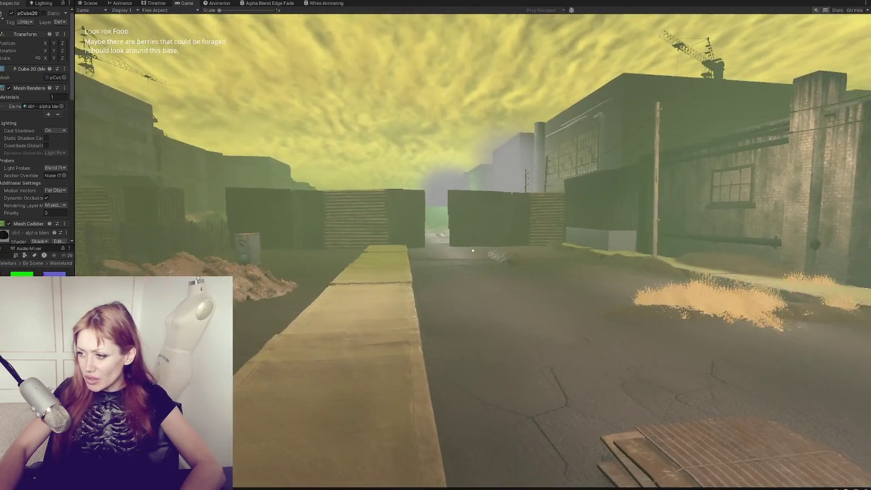
key("w")
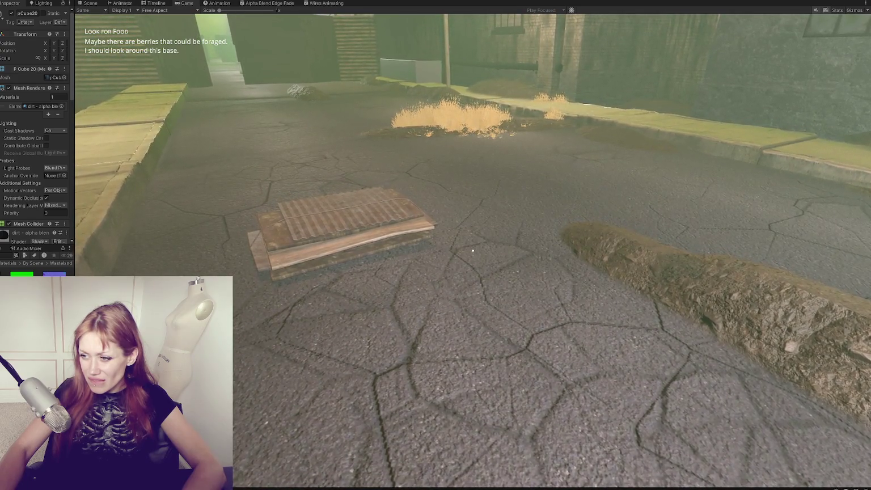
Set the dirt - alpha blend material Scale to 0.5, then to 2, while the game runs
scroll(32, 145, "down", 8)
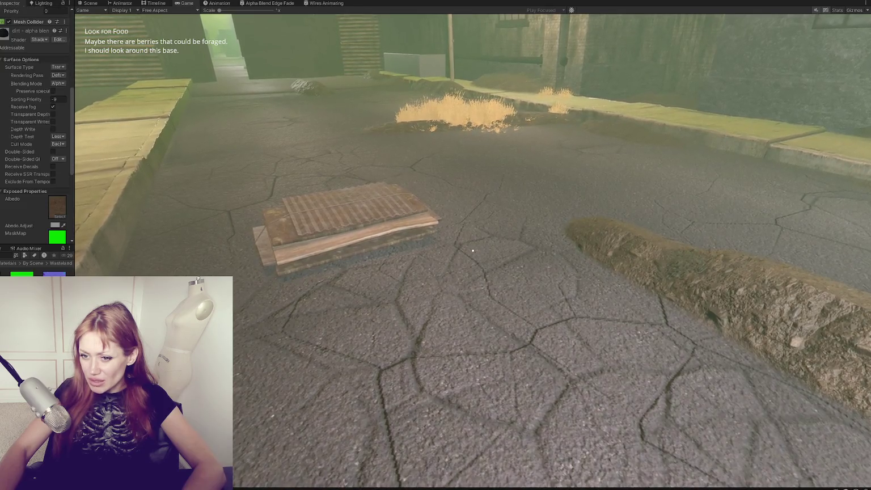
scroll(18, 182, "down", 8)
scroll(42, 176, "down", 1)
left_click_drag(74, 199, 151, 204)
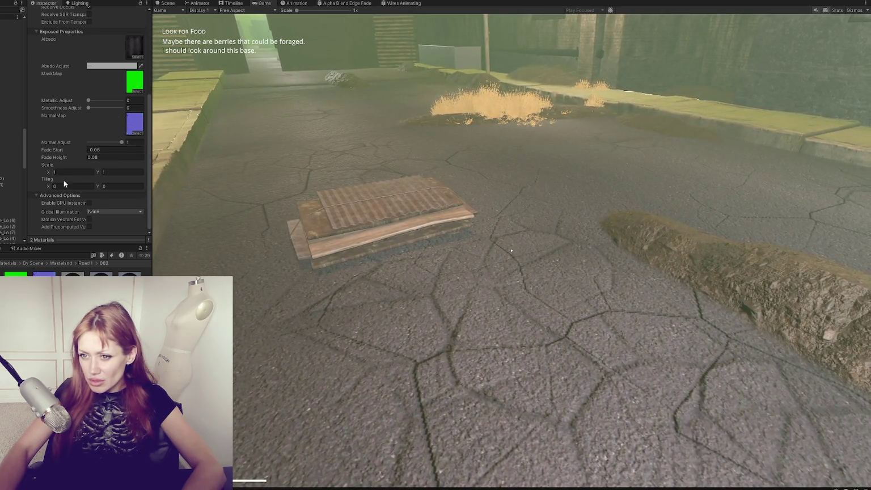
type("0.5")
key("Return")
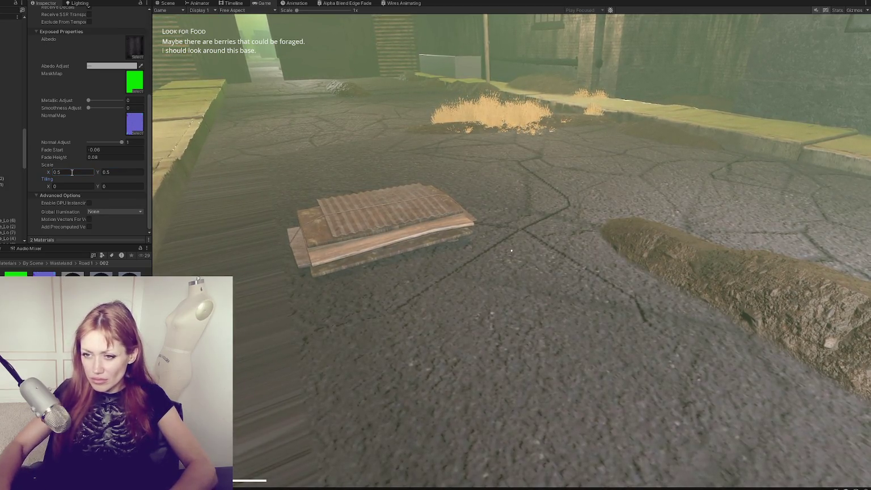
type("2")
left_click(526, 302)
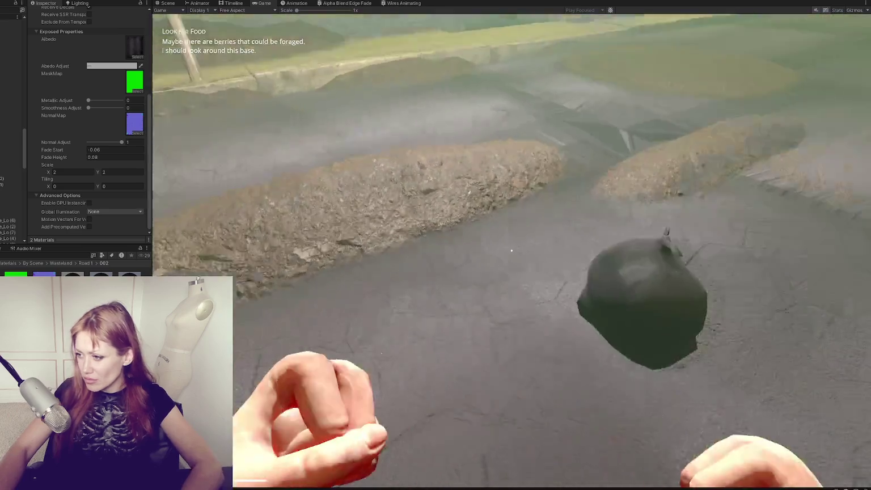